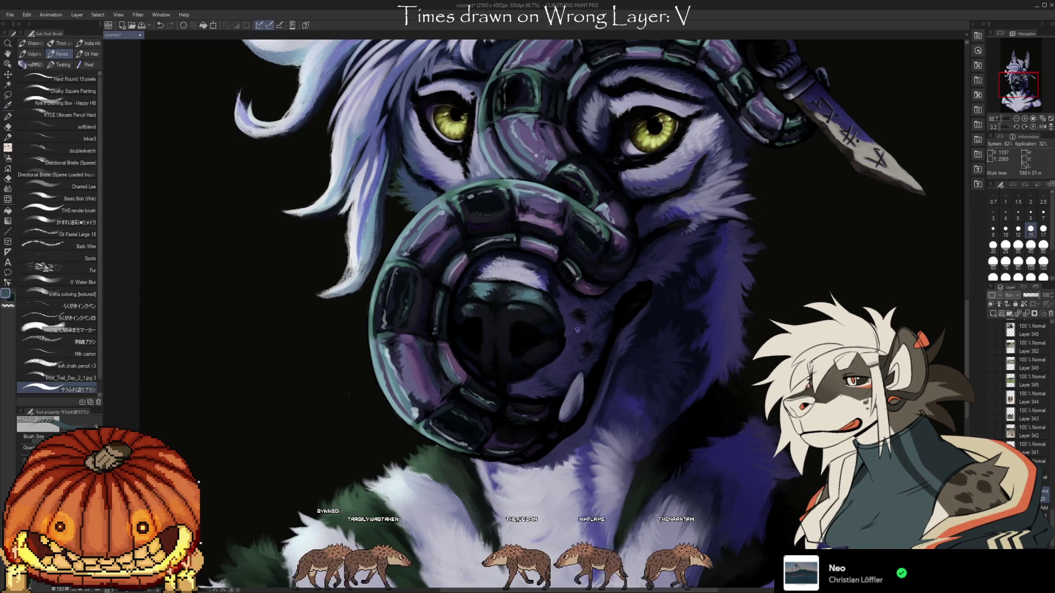
# - Sample a dark tone from the muzzle near the nose, then pan up to the eyes and hair
pyautogui.scroll(-2, 648, 324)
pyautogui.press('alt')
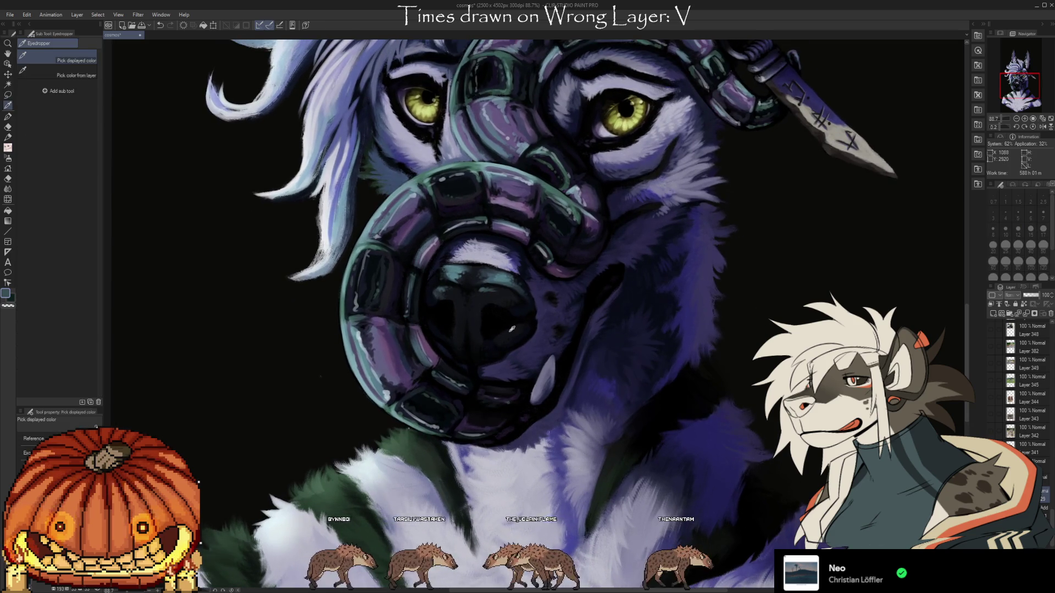
pyautogui.keyDown('alt'); pyautogui.click(530, 295); pyautogui.keyUp('alt')
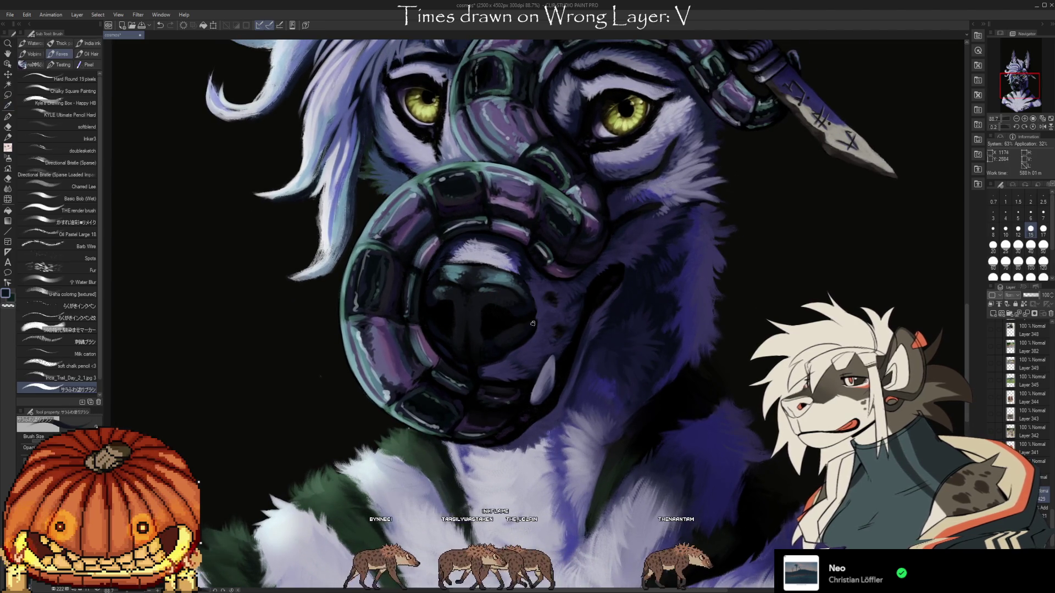
pyautogui.keyDown('alt'); pyautogui.click(536, 297); pyautogui.keyUp('alt')
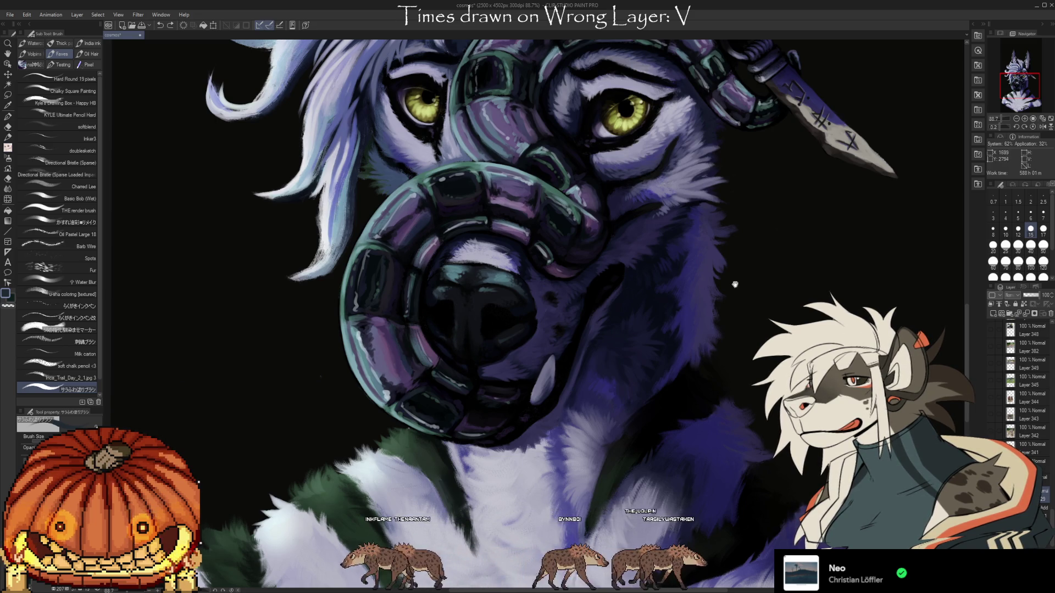
pyautogui.moveTo(734, 284)
pyautogui.mouseDown()
pyautogui.moveTo(712, 326)
pyautogui.moveTo(706, 384)
pyautogui.moveTo(724, 343)
pyautogui.moveTo(717, 368)
pyautogui.moveTo(704, 370)
pyautogui.moveTo(700, 404)
pyautogui.mouseUp()
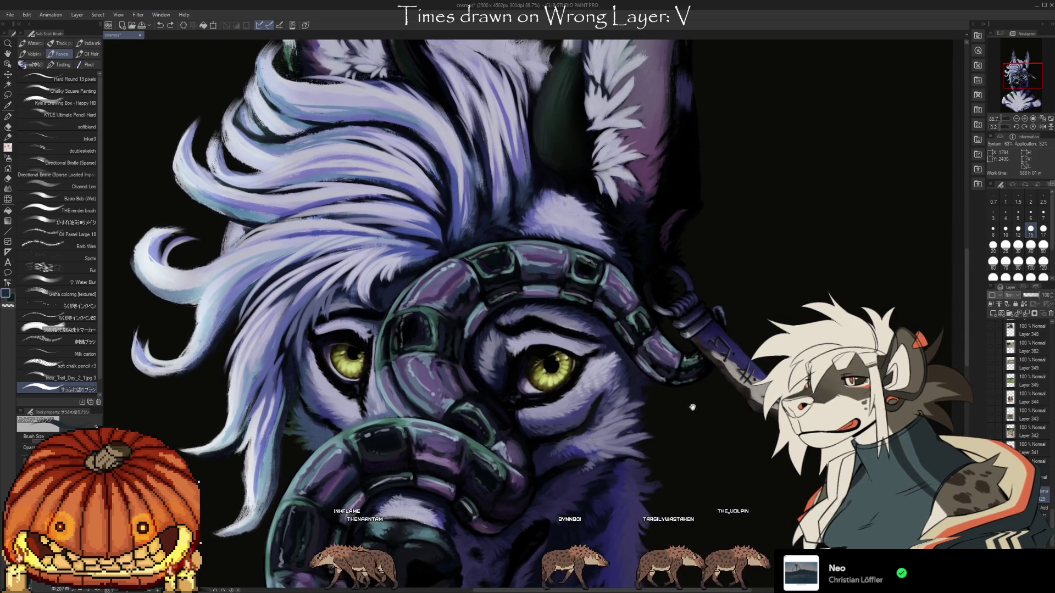
# - Pan up to the ears and sample a purple from the right ear
pyautogui.moveTo(720, 220); pyautogui.dragTo(725, 341)
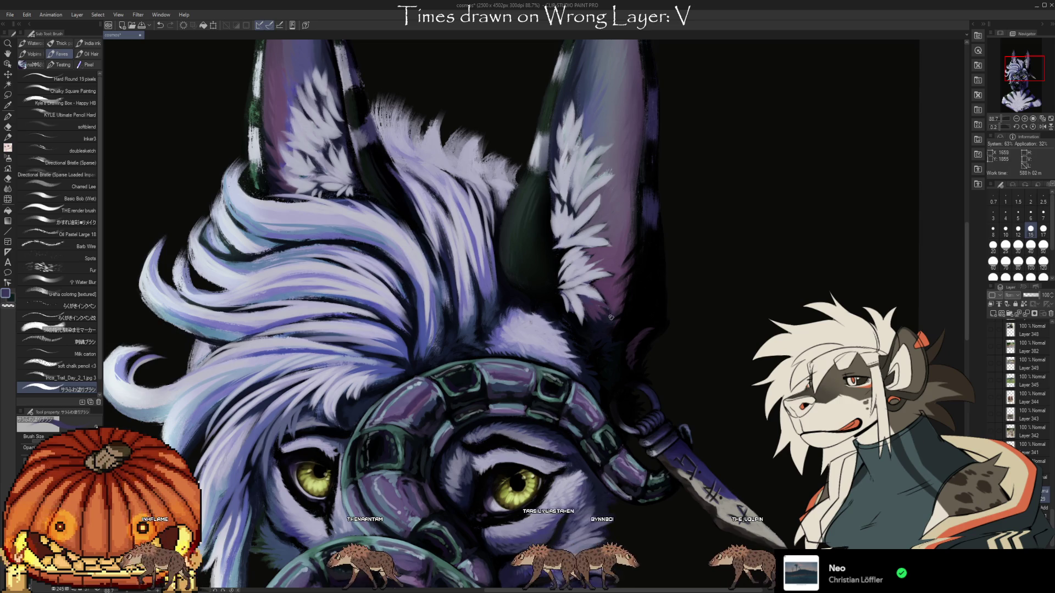
pyautogui.moveTo(611, 317); pyautogui.dragTo(663, 364)
pyautogui.press('i')
pyautogui.click(662, 339)
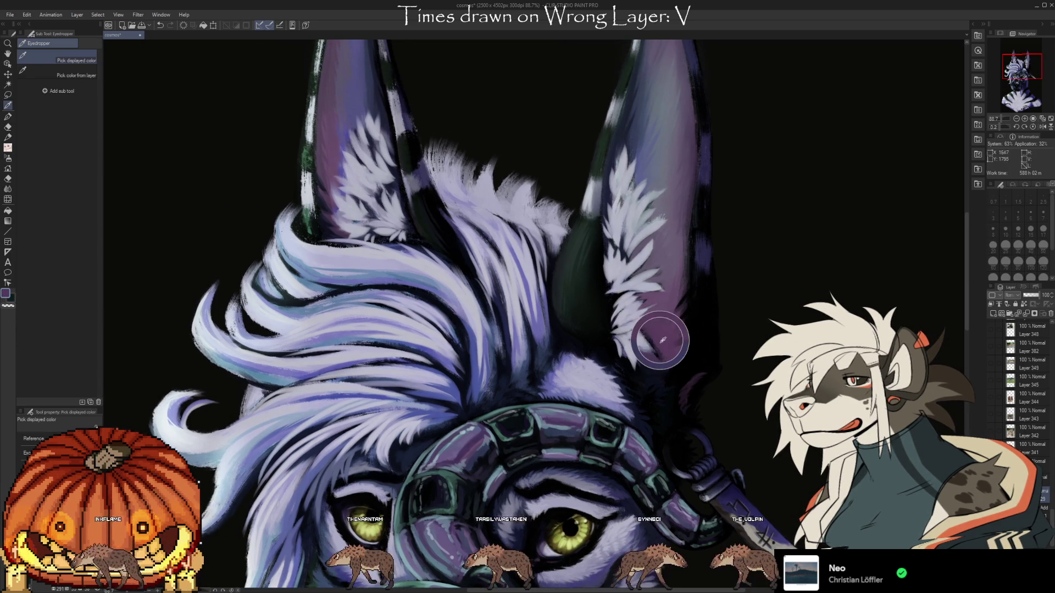
pyautogui.press('b')
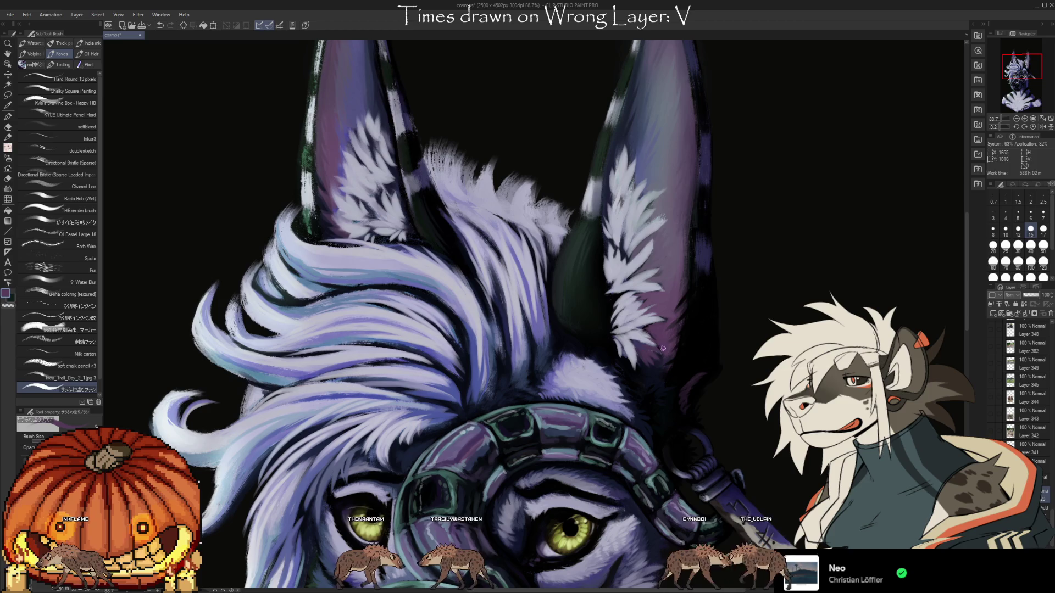
# - Re-centre on both ears, resample purple and pale lavender fur tones, and load the u-sha coloring [textured] brush
pyautogui.moveTo(731, 290); pyautogui.dragTo(794, 329)
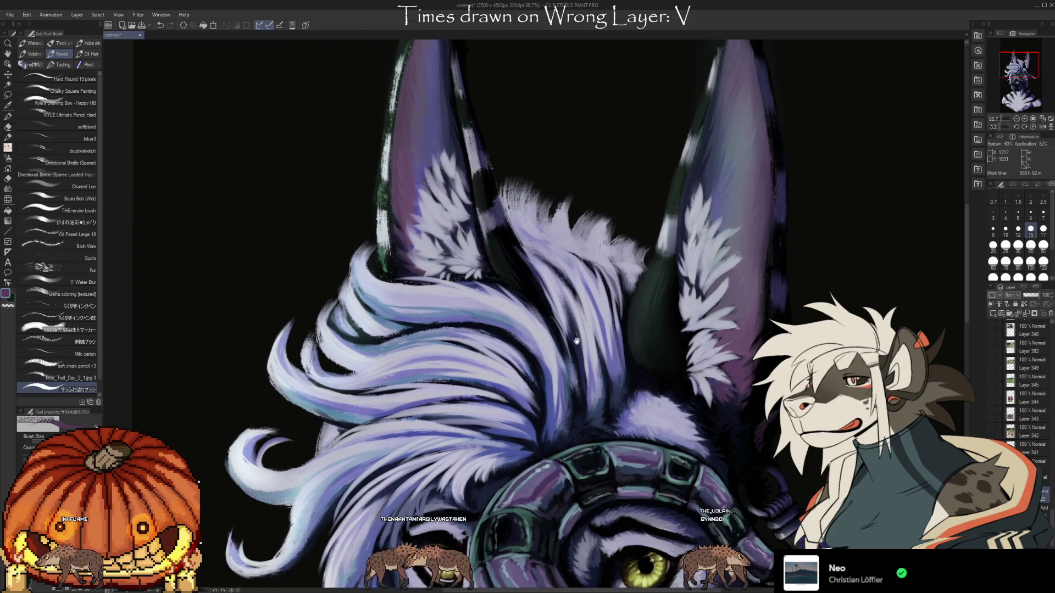
pyautogui.moveTo(566, 342); pyautogui.dragTo(543, 341)
pyautogui.moveTo(775, 299); pyautogui.dragTo(746, 318)
pyautogui.keyDown('alt'); pyautogui.click(658, 318); pyautogui.keyUp('alt')
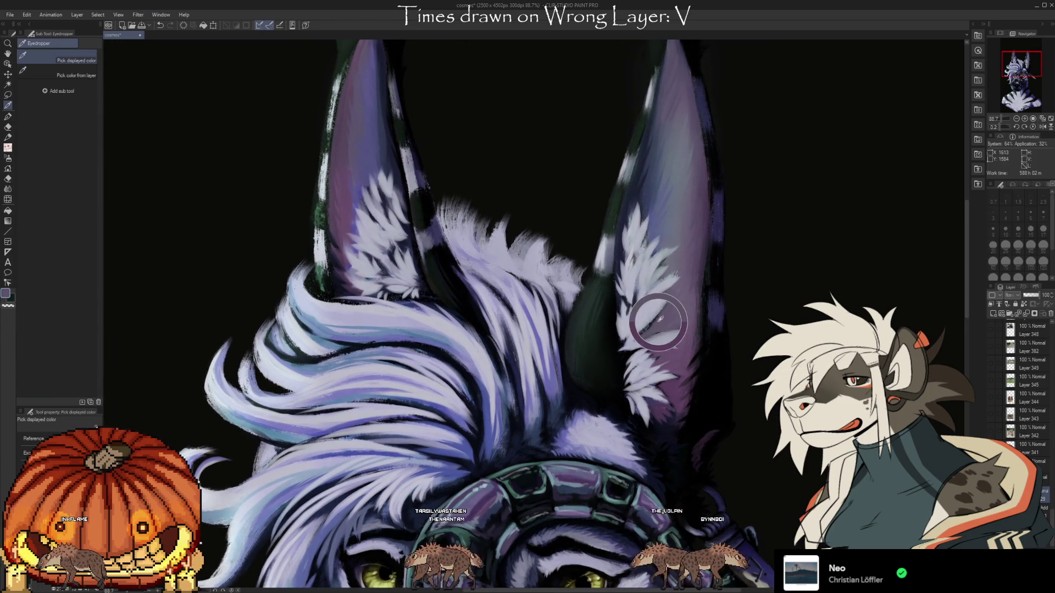
pyautogui.keyDown('alt'); pyautogui.click(637, 333); pyautogui.keyUp('alt')
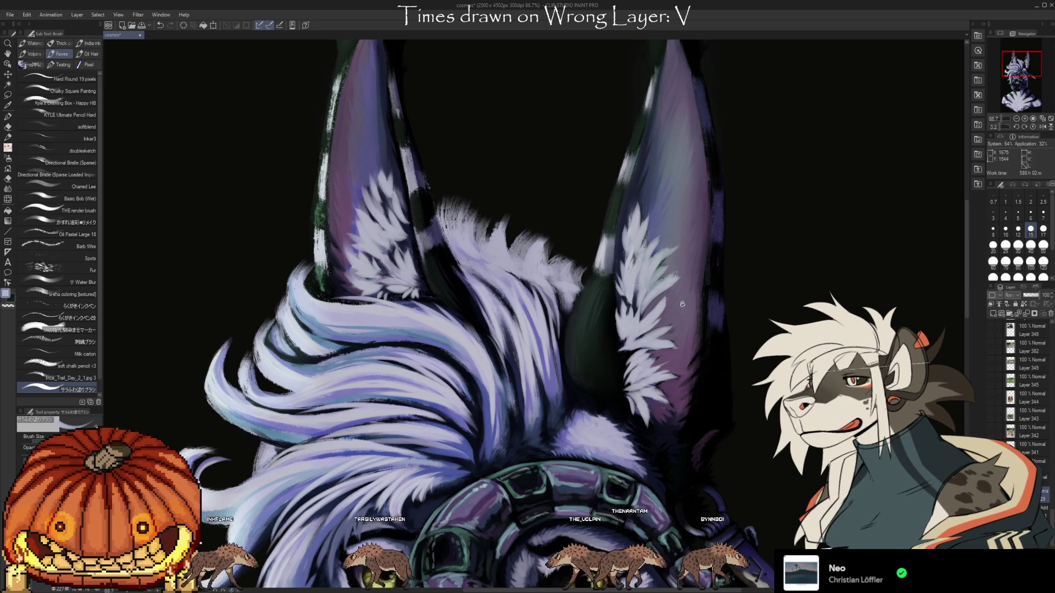
pyautogui.keyDown('alt'); pyautogui.click(676, 349); pyautogui.keyUp('alt')
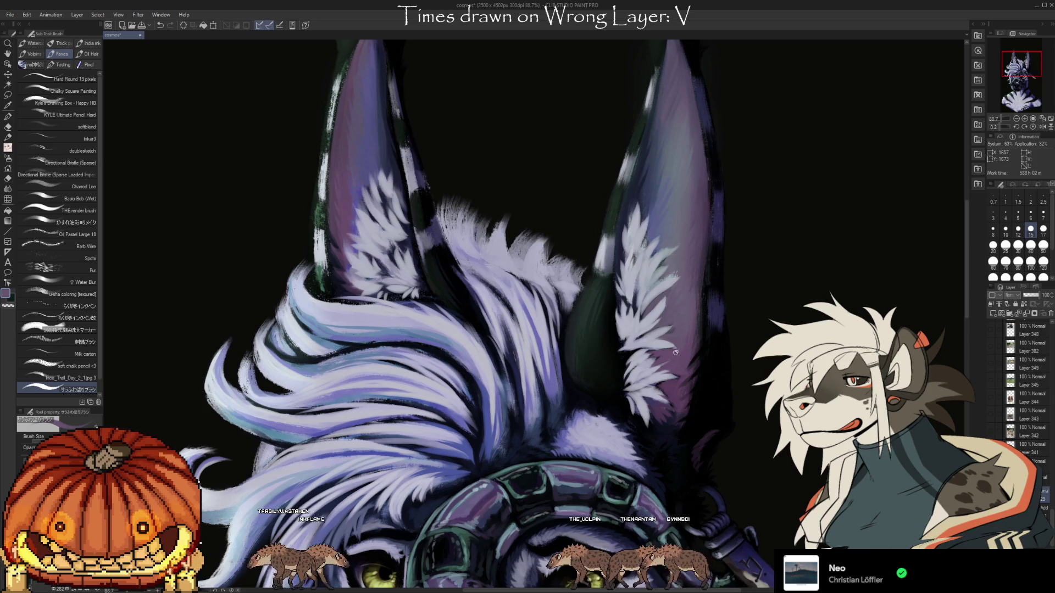
pyautogui.keyDown('alt'); pyautogui.click(663, 345); pyautogui.keyUp('alt')
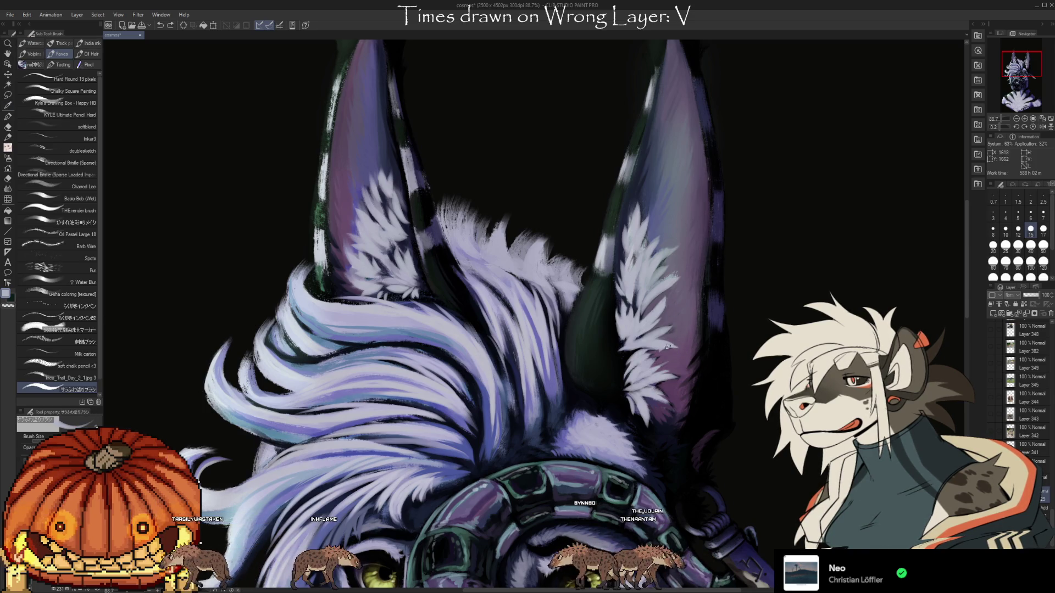
pyautogui.keyDown('alt'); pyautogui.click(664, 348); pyautogui.keyUp('alt')
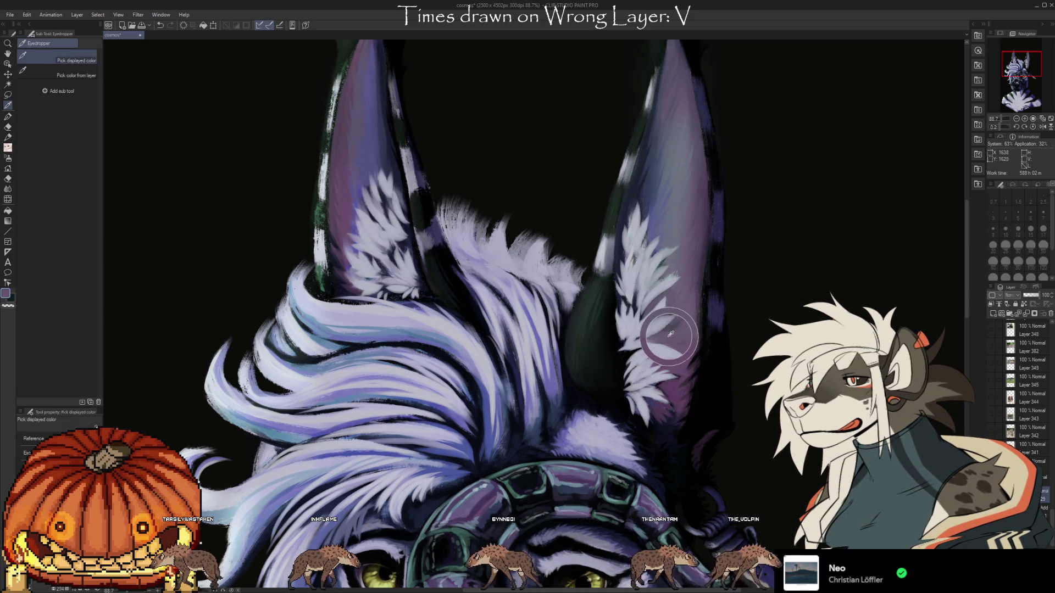
pyautogui.keyDown('alt'); pyautogui.click(654, 343); pyautogui.keyUp('alt')
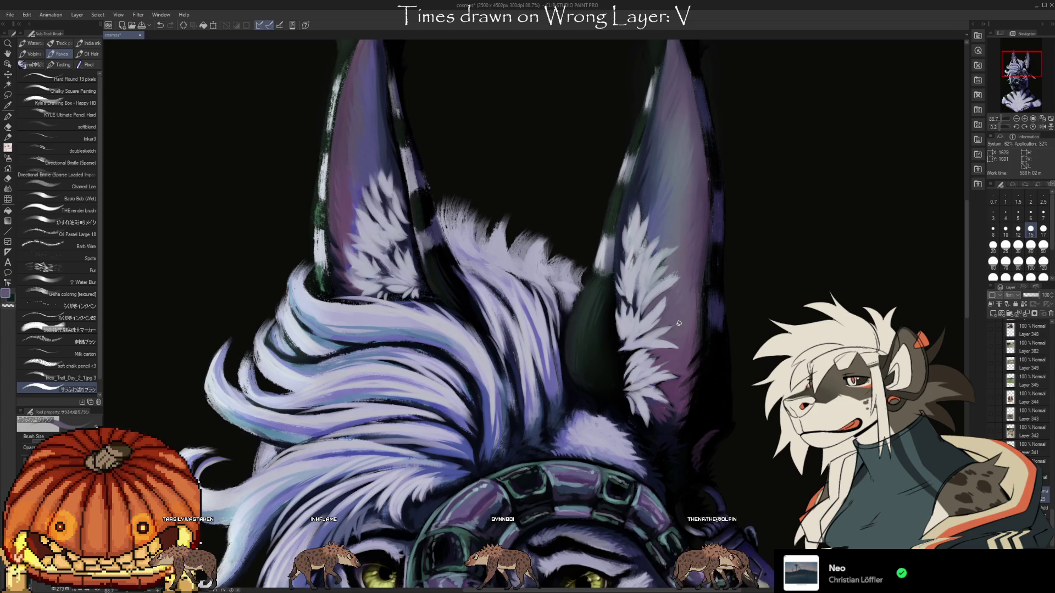
pyautogui.keyDown('alt'); pyautogui.click(647, 340); pyautogui.keyUp('alt')
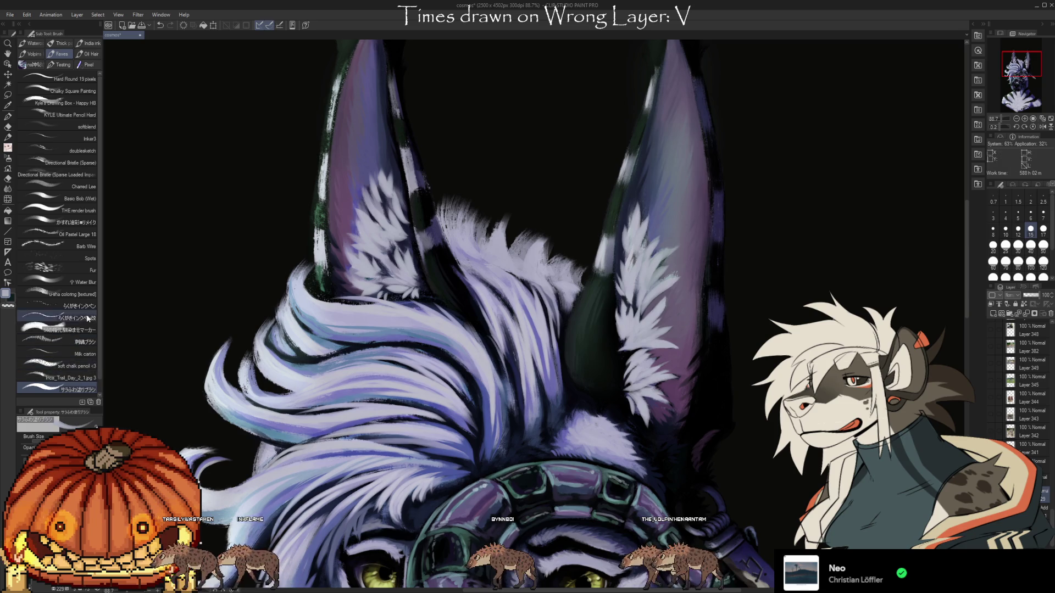
pyautogui.click(90, 294)
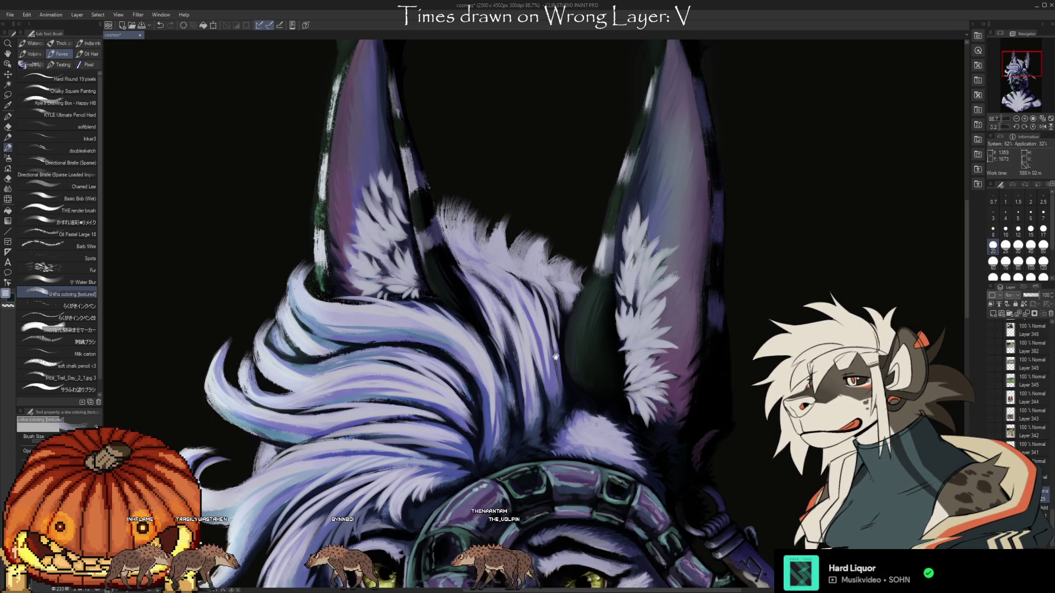
# - Zoom out over the head and sample a dark shadow and a blue-lavender fur tone
pyautogui.moveTo(555, 356); pyautogui.dragTo(654, 393)
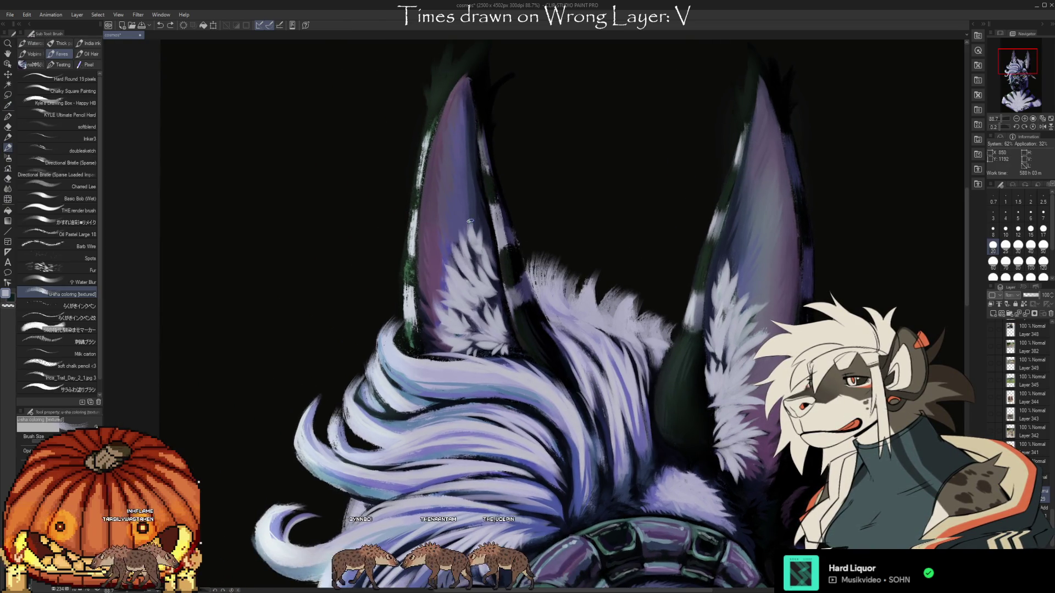
pyautogui.scroll(-5, 491, 181)
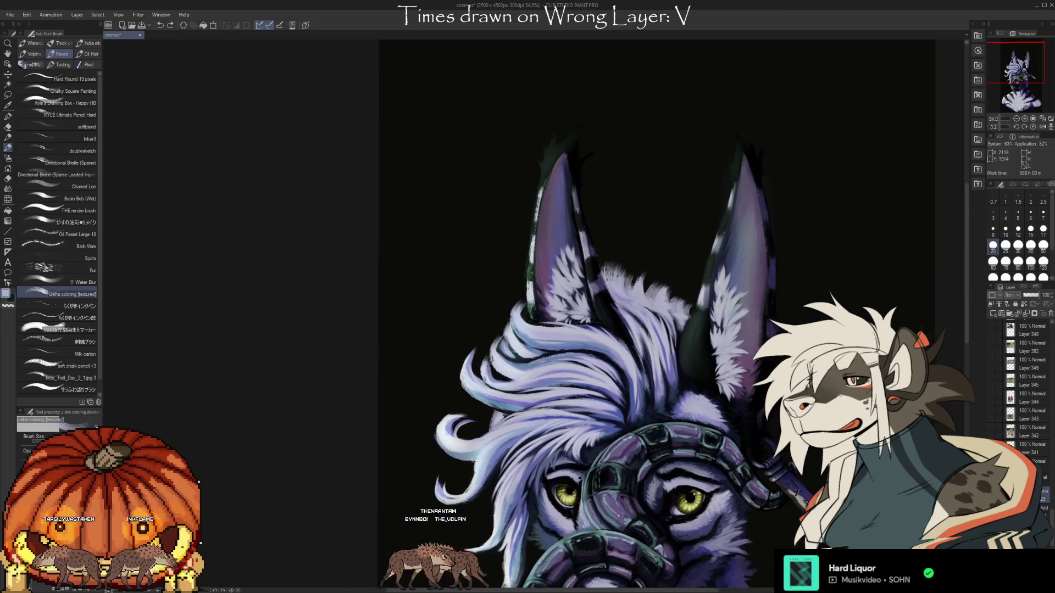
pyautogui.press('i')
pyautogui.click(600, 350)
pyautogui.press('b')
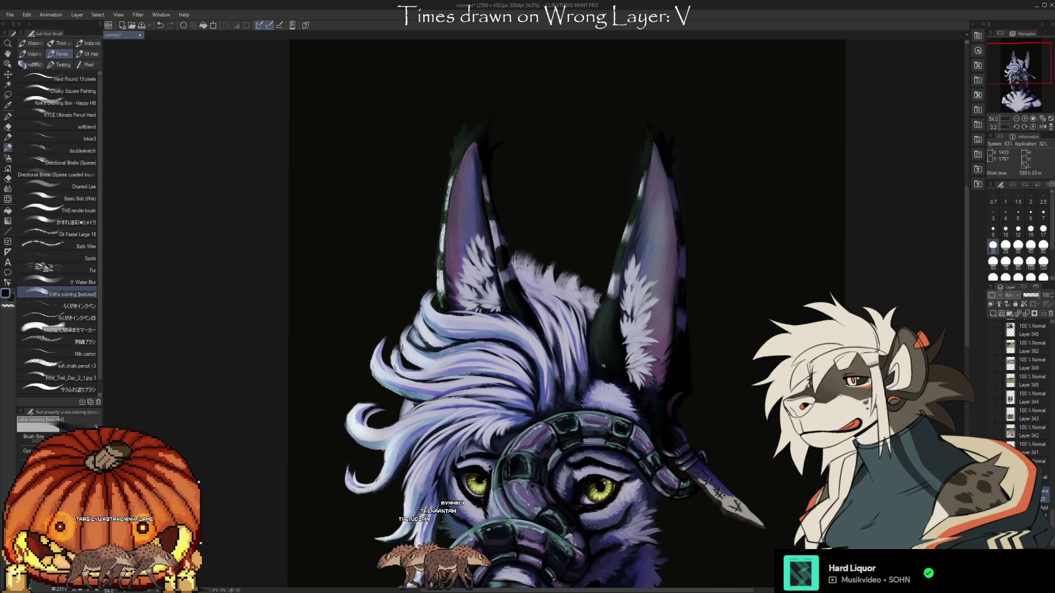
pyautogui.moveTo(713, 230)
pyautogui.mouseDown()
pyautogui.moveTo(690, 159)
pyautogui.moveTo(754, 172)
pyautogui.mouseUp()
pyautogui.press('i')
pyautogui.click(589, 326)
pyautogui.press('b')
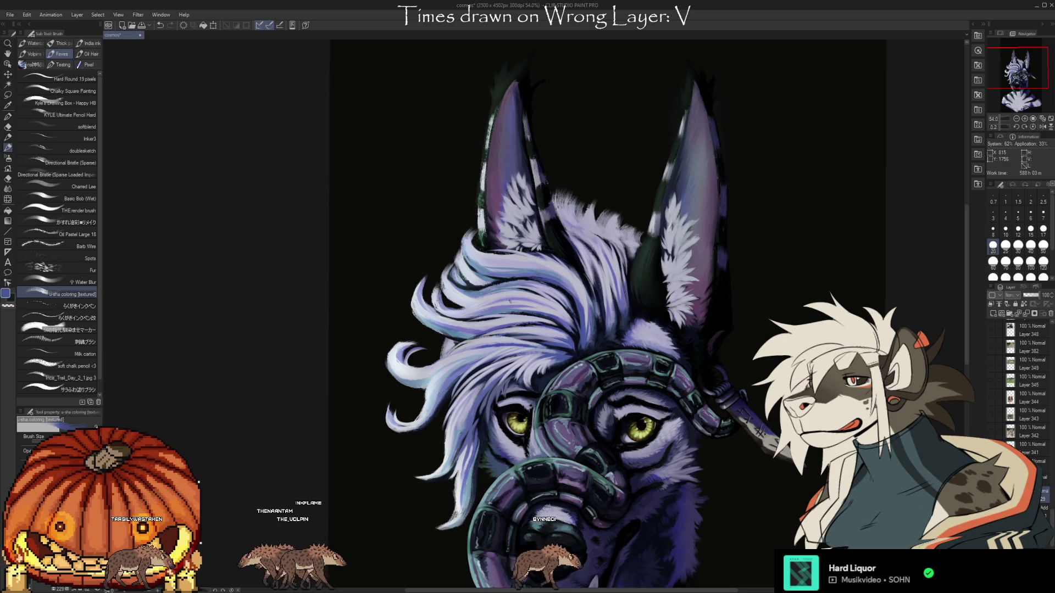
# - Sample light and lighter lavender tones from the mane and hair to paint highlights
pyautogui.press('i')
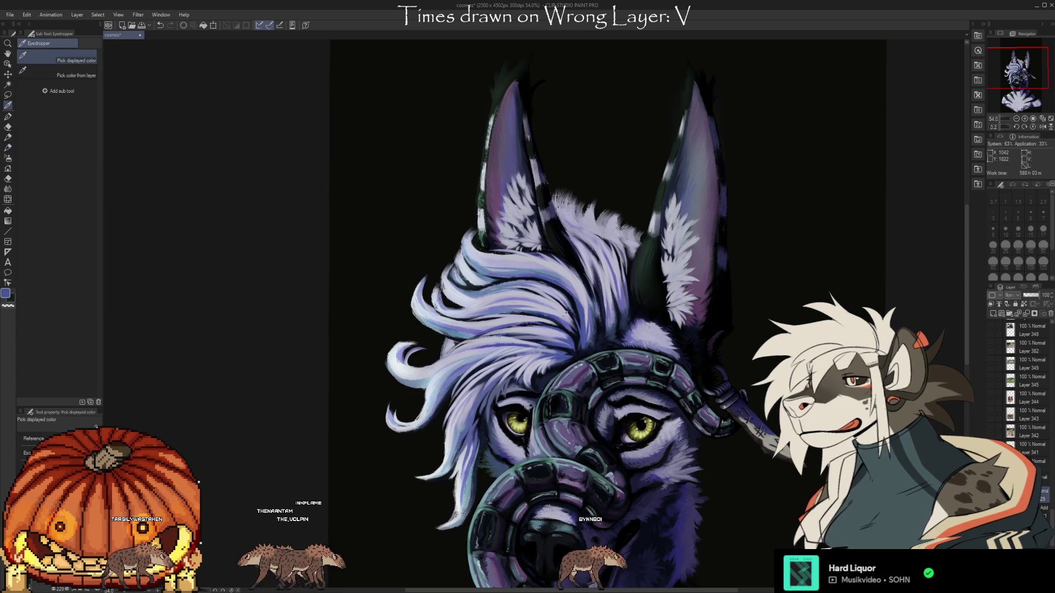
pyautogui.click(571, 317)
pyautogui.press('b')
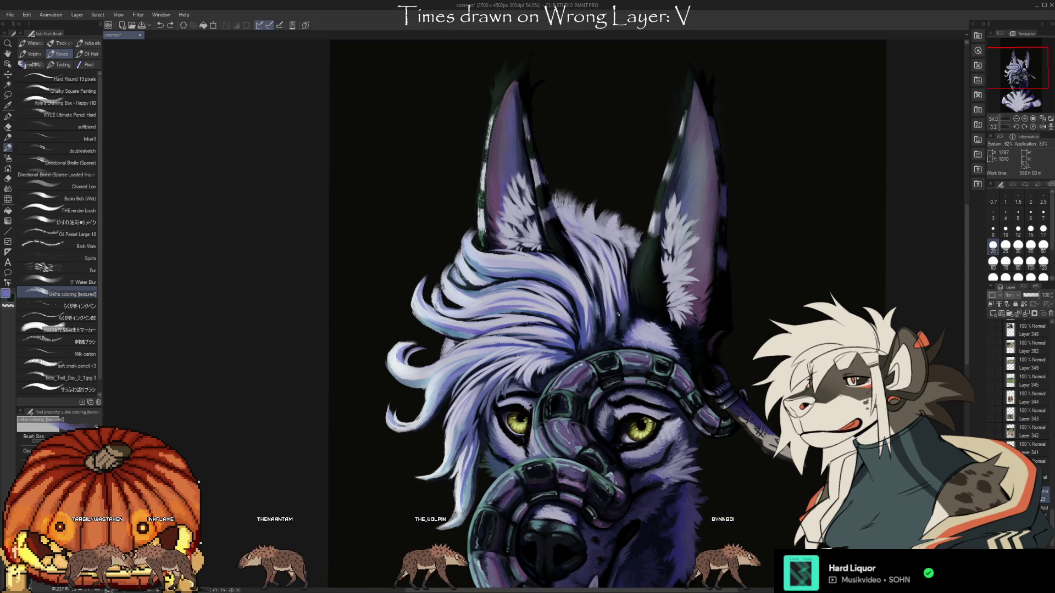
pyautogui.keyDown('alt'); pyautogui.click(611, 318); pyautogui.keyUp('alt')
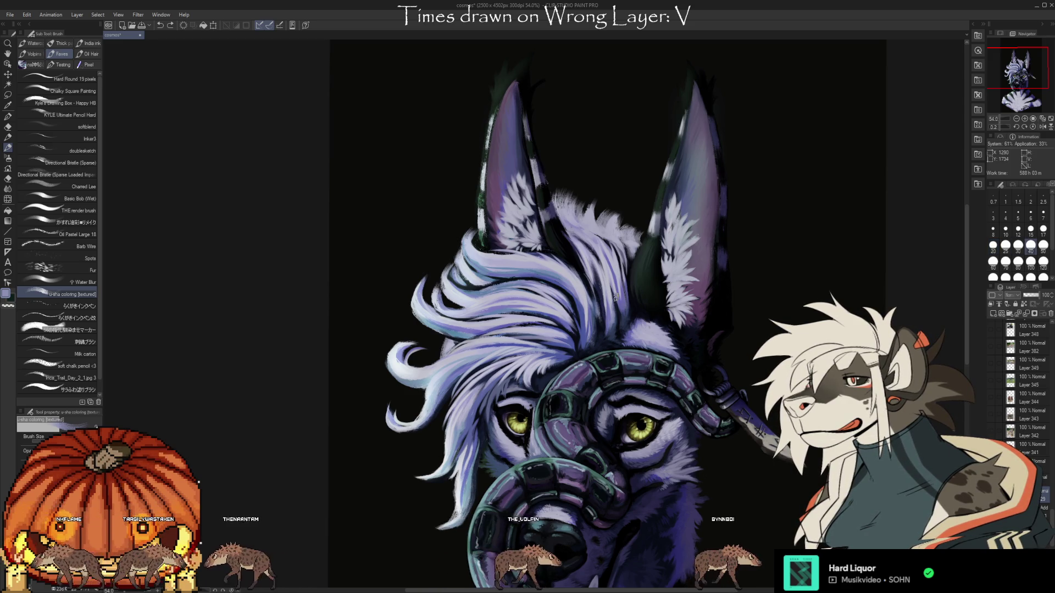
pyautogui.keyDown('alt'); pyautogui.click(596, 325); pyautogui.keyUp('alt')
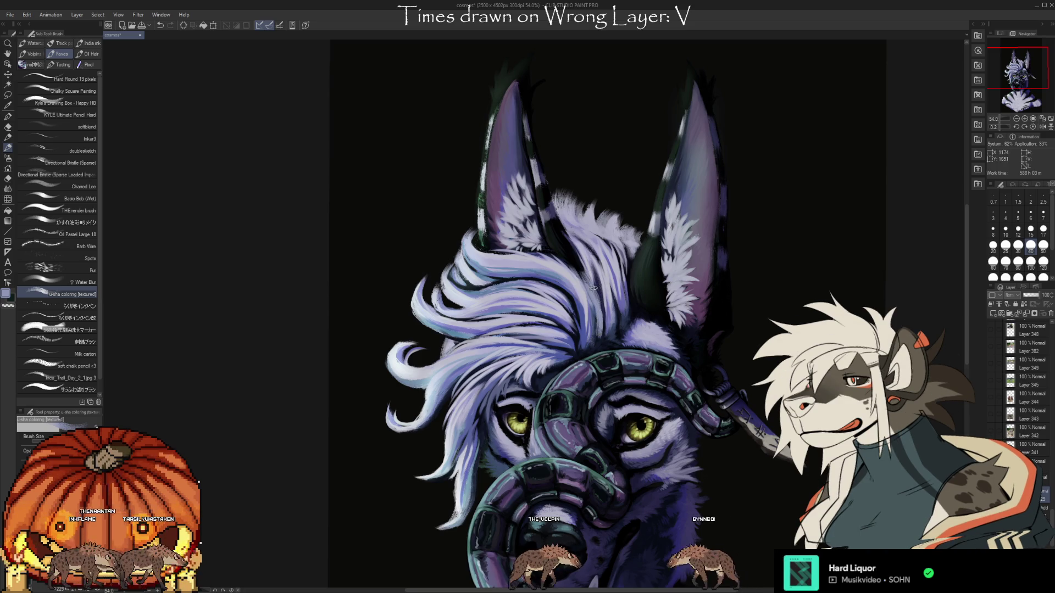
pyautogui.keyDown('alt'); pyautogui.click(592, 271); pyautogui.keyUp('alt')
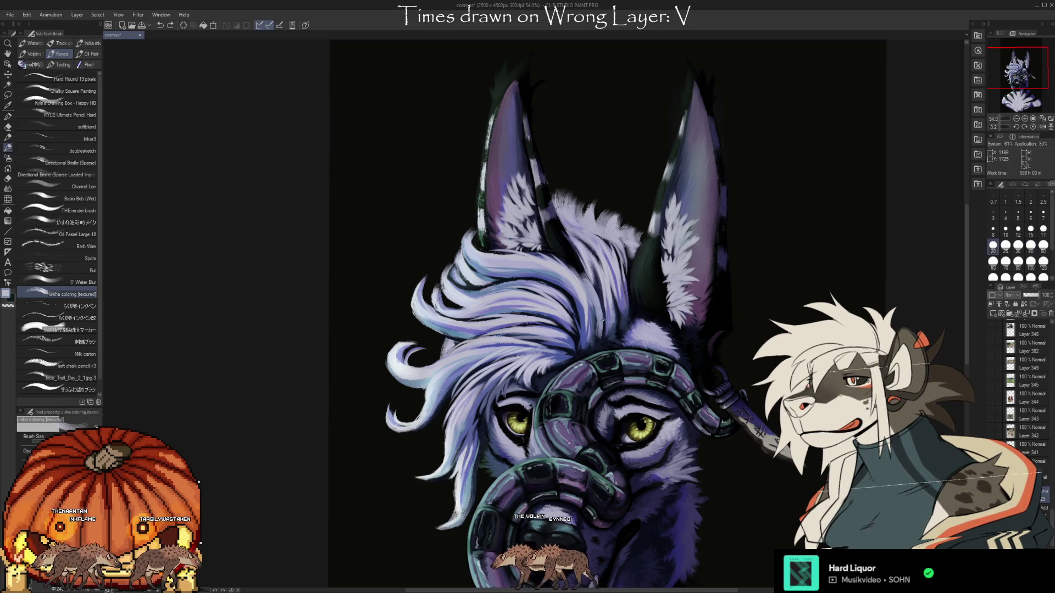
pyautogui.keyDown('alt'); pyautogui.click(584, 283); pyautogui.keyUp('alt')
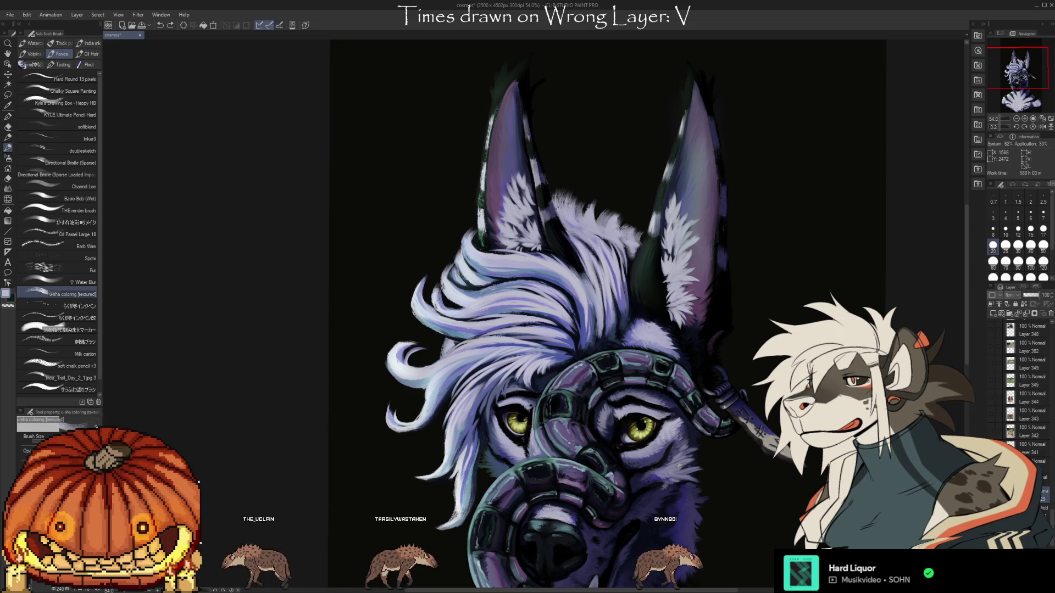
# - Pan down past the muzzle to the striped chest fur
pyautogui.moveTo(675, 540)
pyautogui.mouseDown()
pyautogui.moveTo(701, 449)
pyautogui.moveTo(698, 403)
pyautogui.mouseUp()
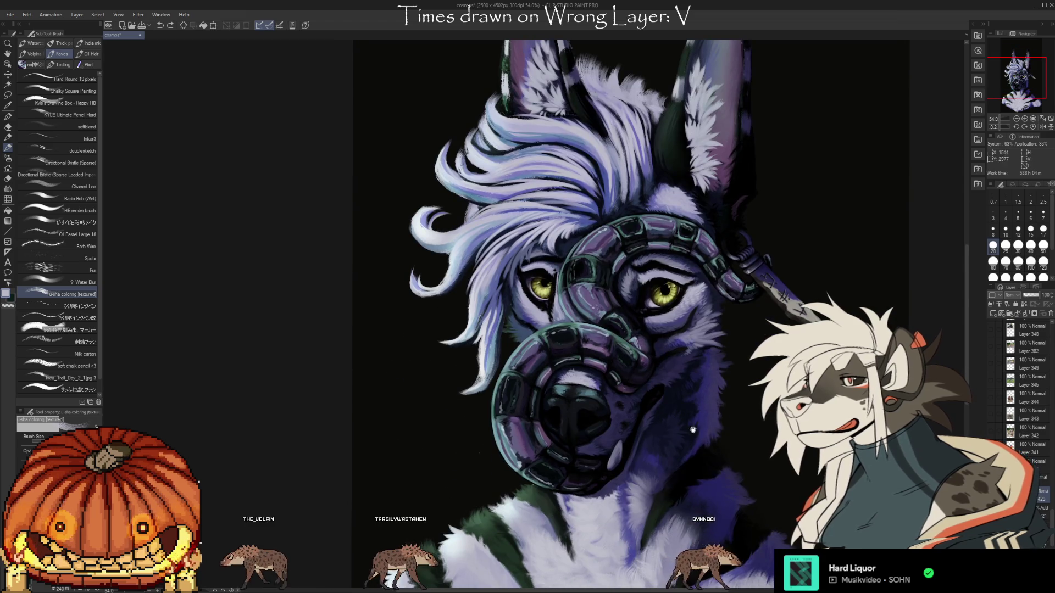
pyautogui.moveTo(713, 505); pyautogui.dragTo(699, 418)
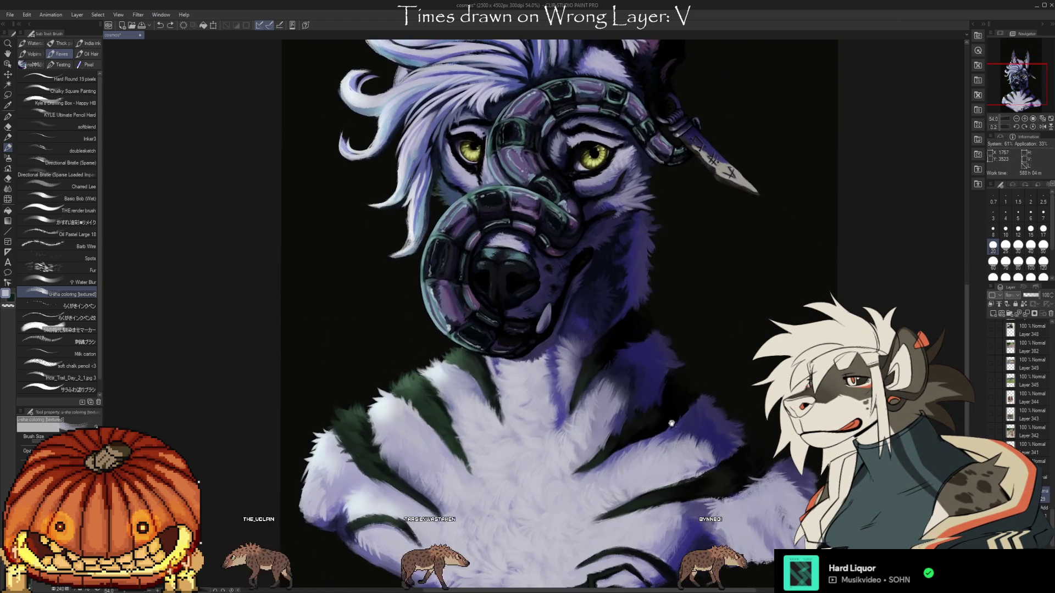
pyautogui.moveTo(654, 502); pyautogui.dragTo(653, 477)
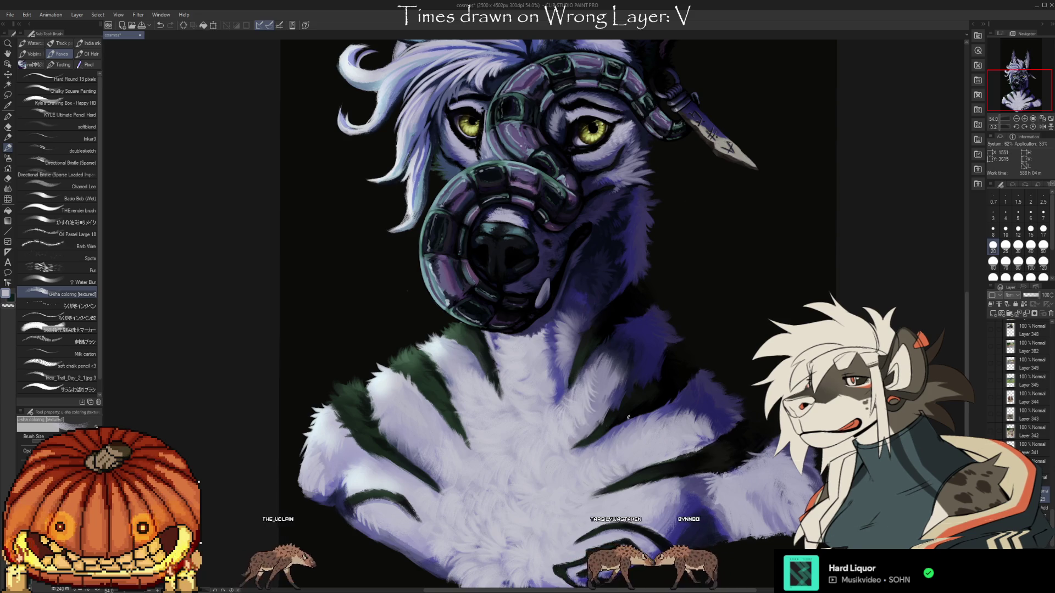
pyautogui.moveTo(586, 497); pyautogui.dragTo(644, 500)
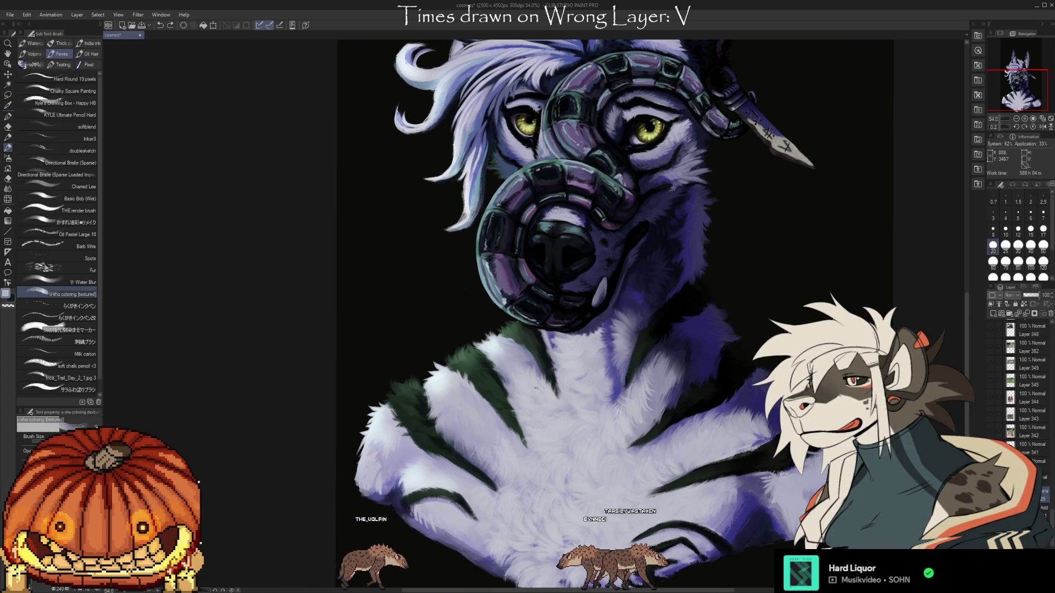
# - Paint a fur stroke on the chest, undo it, repaint along the fur edge, and view the lower chest
pyautogui.moveTo(535, 388); pyautogui.dragTo(537, 378)
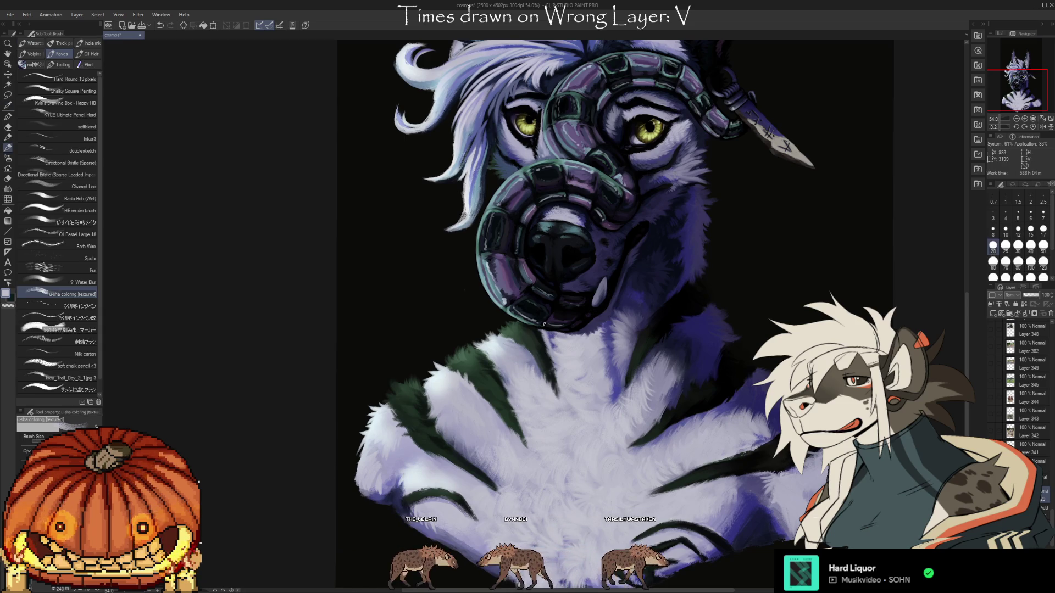
pyautogui.moveTo(544, 324); pyautogui.dragTo(583, 247)
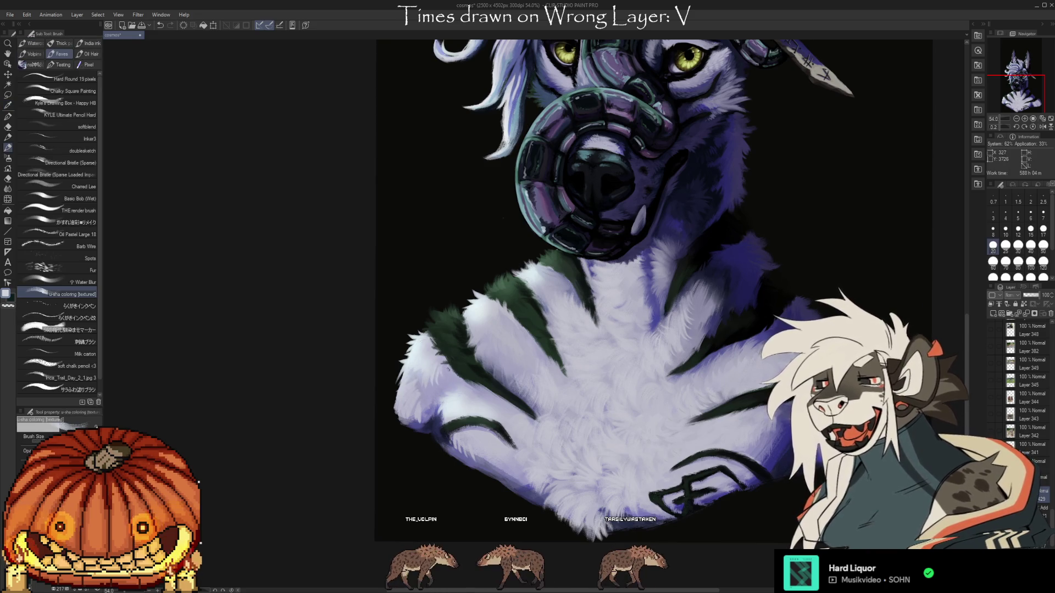
pyautogui.hotkey('ctrl', 'z')
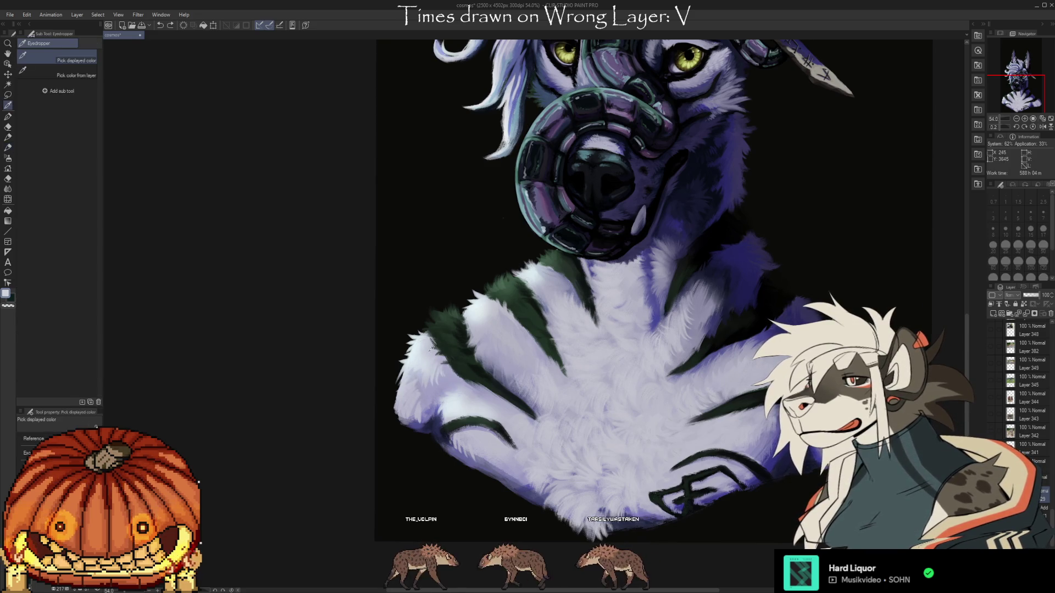
pyautogui.moveTo(431, 349); pyautogui.dragTo(437, 369)
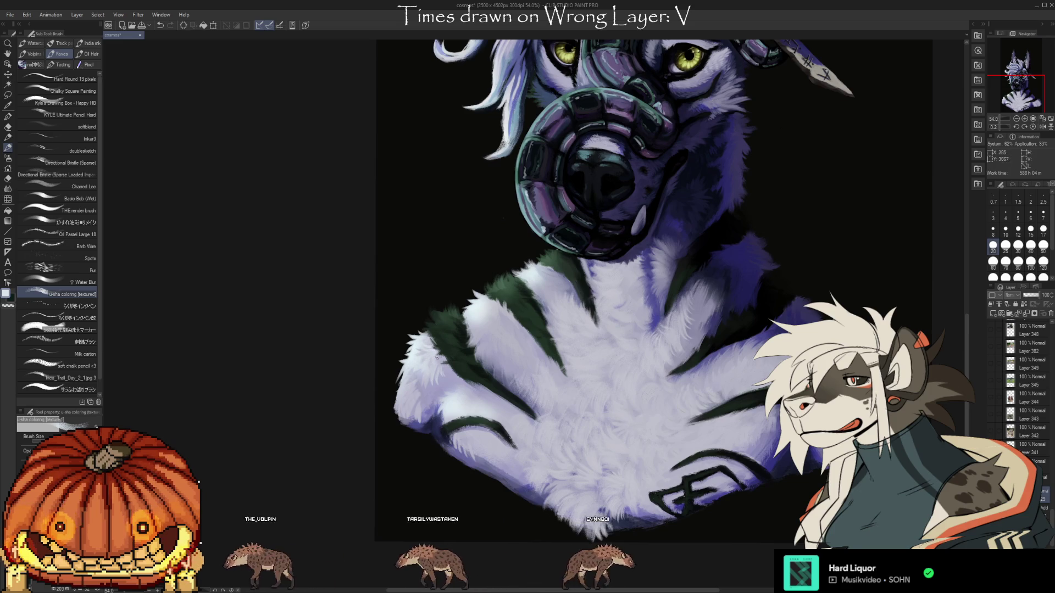
pyautogui.moveTo(423, 429); pyautogui.dragTo(442, 351)
# - Sample lavender and lavender-white chest fur tones, undoing then restoring the dark green stroke
pyautogui.press('i')
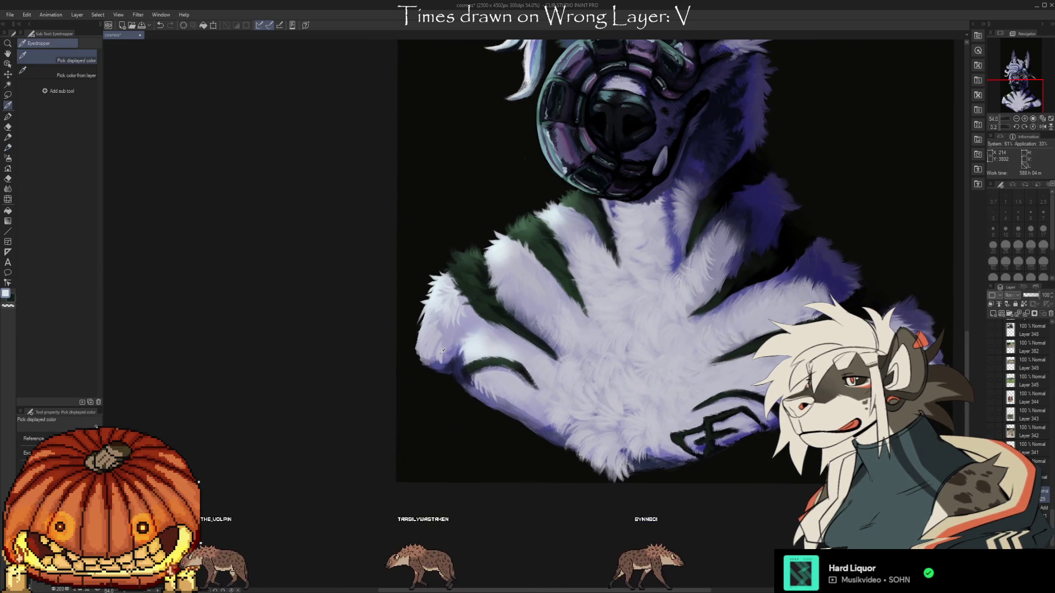
pyautogui.click(442, 352)
pyautogui.press('b')
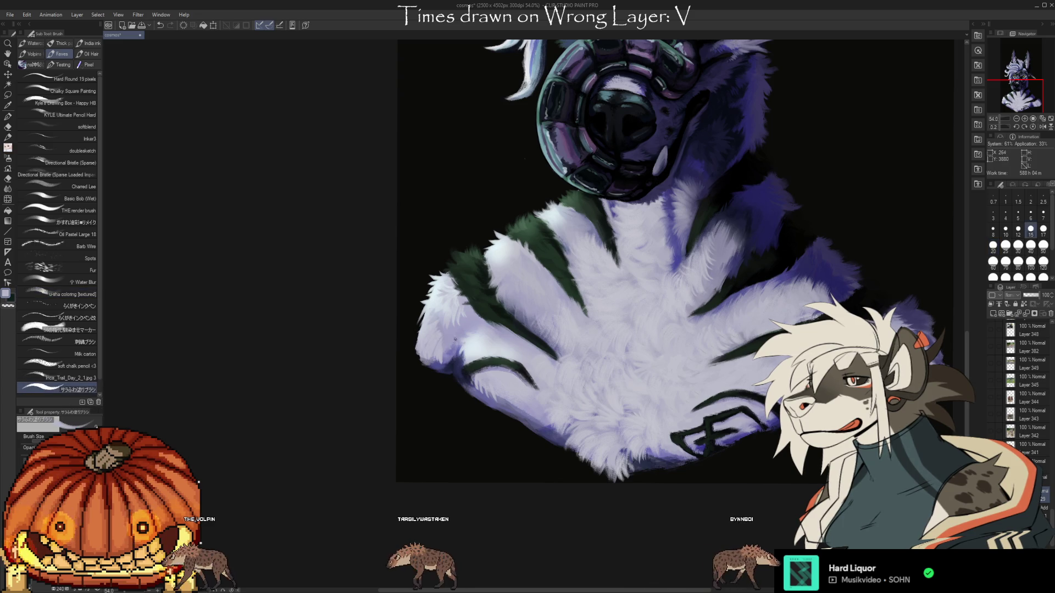
pyautogui.keyDown('alt'); pyautogui.click(456, 346); pyautogui.keyUp('alt')
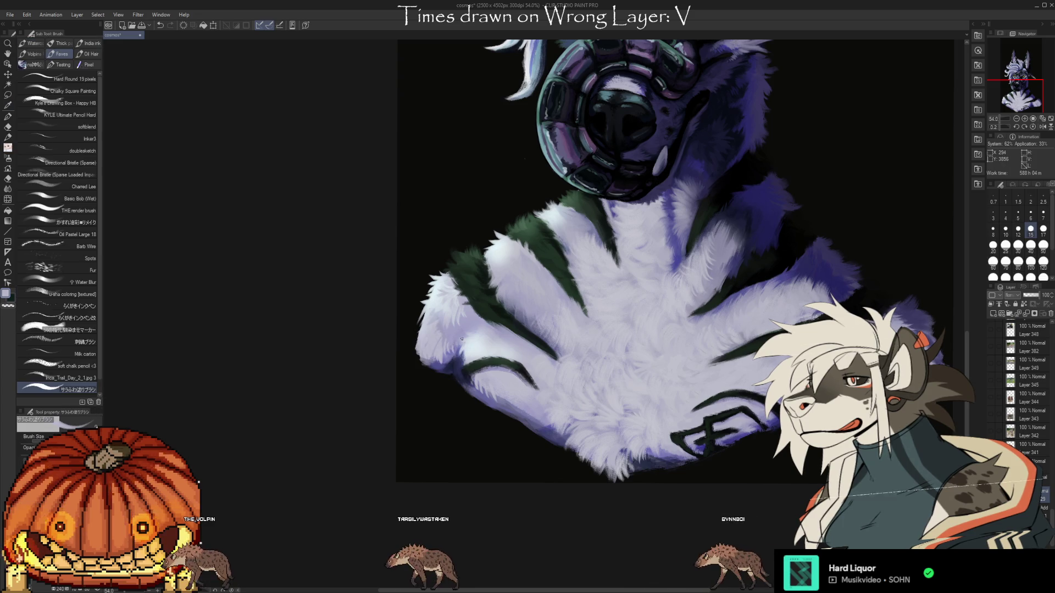
pyautogui.keyDown('alt'); pyautogui.click(482, 326); pyautogui.keyUp('alt')
pyautogui.keyDown('alt'); pyautogui.click(458, 333); pyautogui.keyUp('alt')
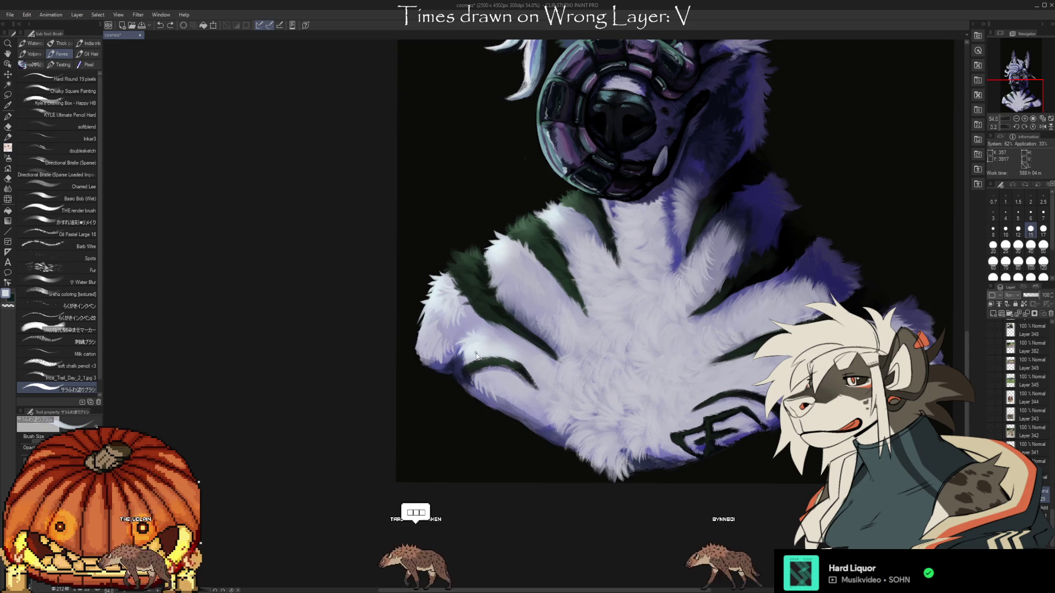
pyautogui.hotkey('ctrl', 'z')
pyautogui.hotkey('ctrl', 'y')
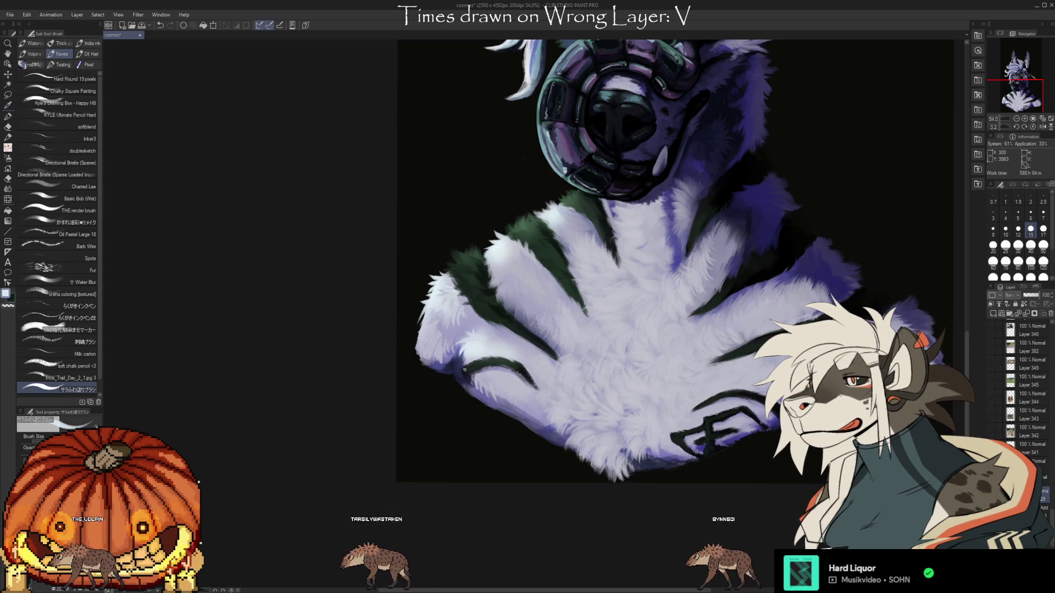
# - Shift toward the left shoulder and sample chest fur colours to blend with
pyautogui.moveTo(772, 485)
pyautogui.mouseDown()
pyautogui.moveTo(705, 468)
pyautogui.moveTo(682, 487)
pyautogui.mouseUp()
pyautogui.press('i')
pyautogui.click(465, 405)
pyautogui.press('b')
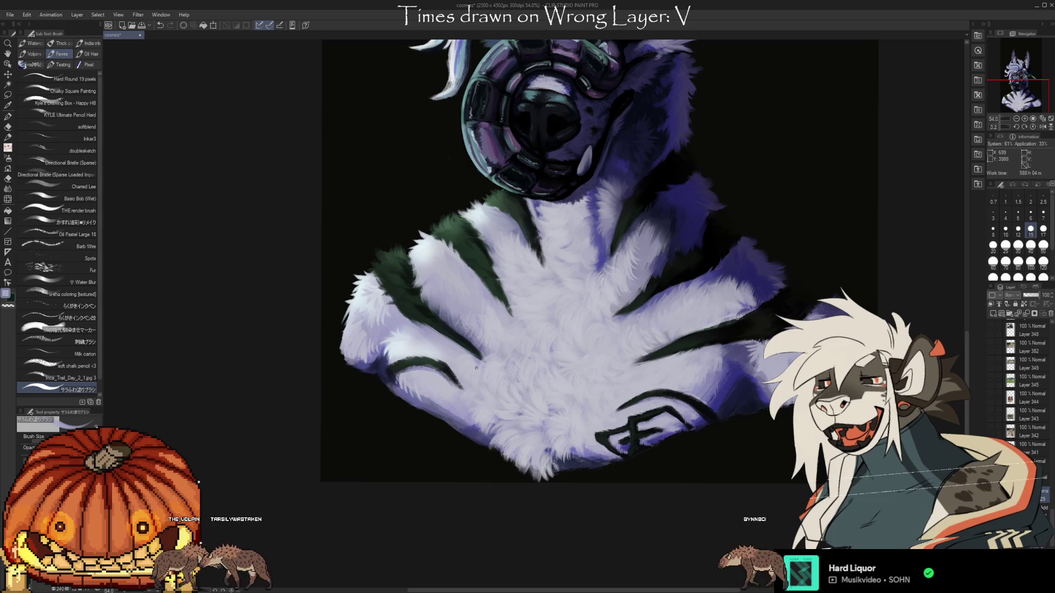
pyautogui.press('i')
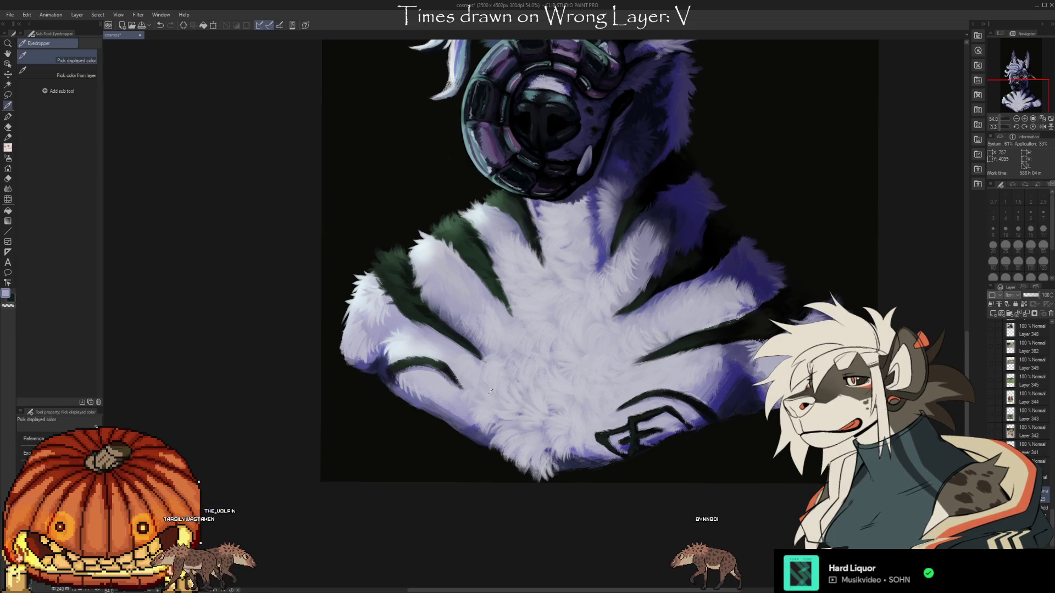
pyautogui.moveTo(790, 455); pyautogui.dragTo(734, 468)
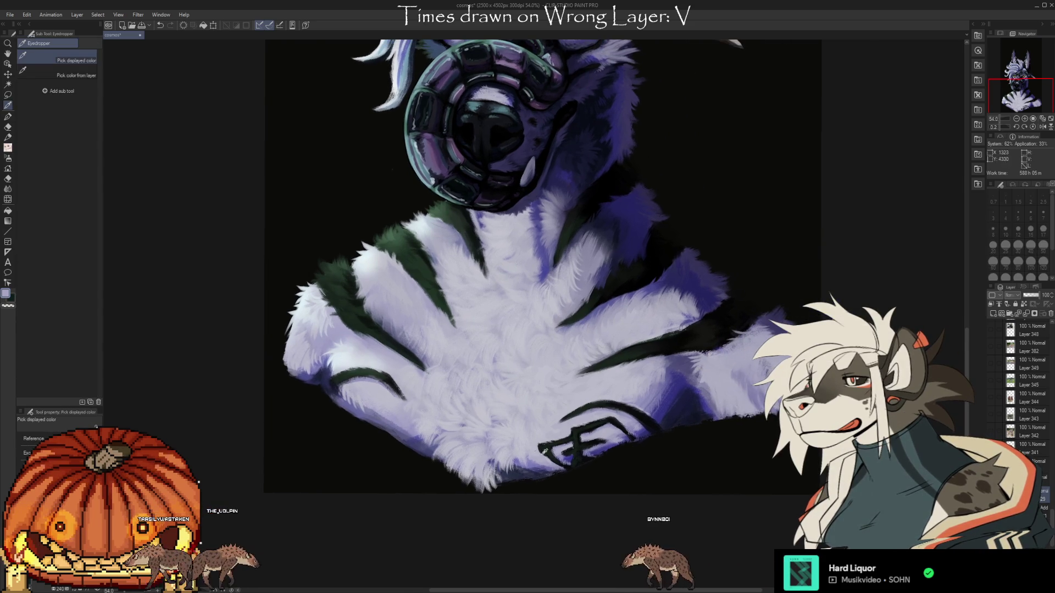
pyautogui.click(529, 454)
pyautogui.press('b')
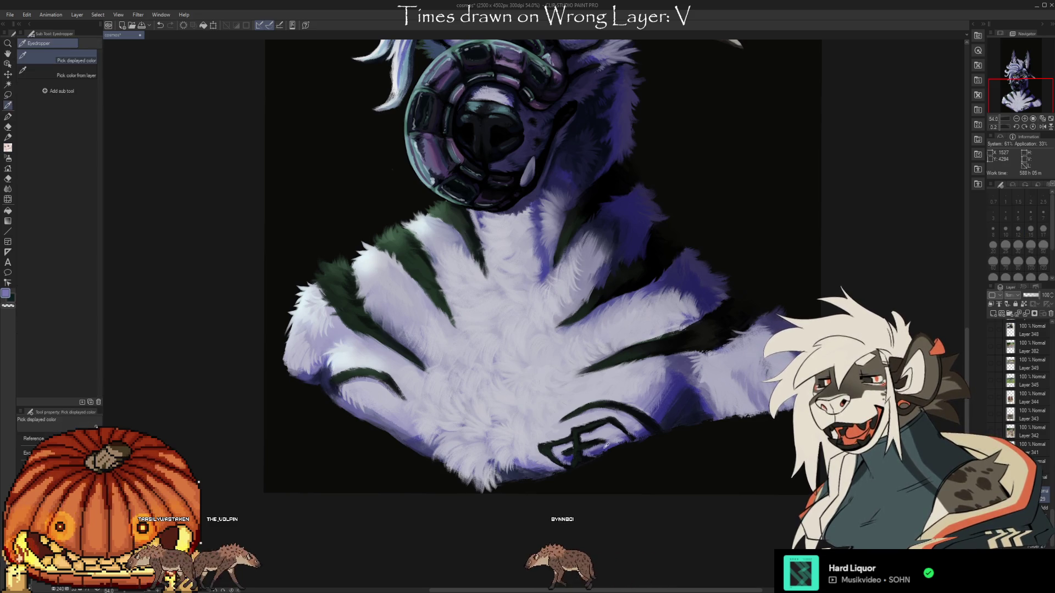
# - Sample a light lavender from the chest fur and reposition the view right
pyautogui.keyDown('alt'); pyautogui.click(610, 447); pyautogui.keyUp('alt')
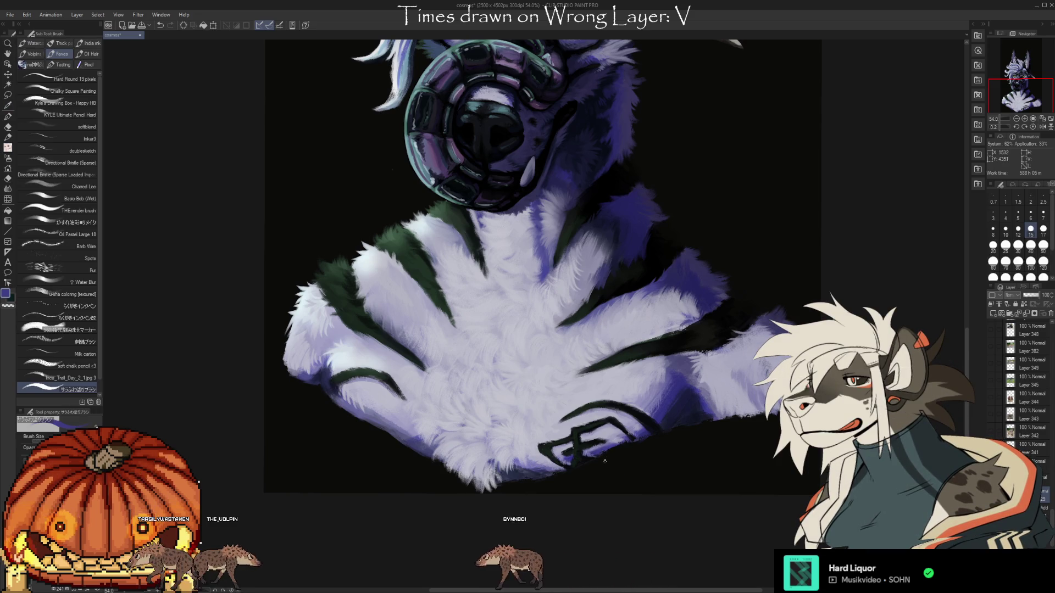
pyautogui.moveTo(600, 462); pyautogui.dragTo(568, 456)
pyautogui.keyDown('alt'); pyautogui.click(608, 378); pyautogui.keyUp('alt')
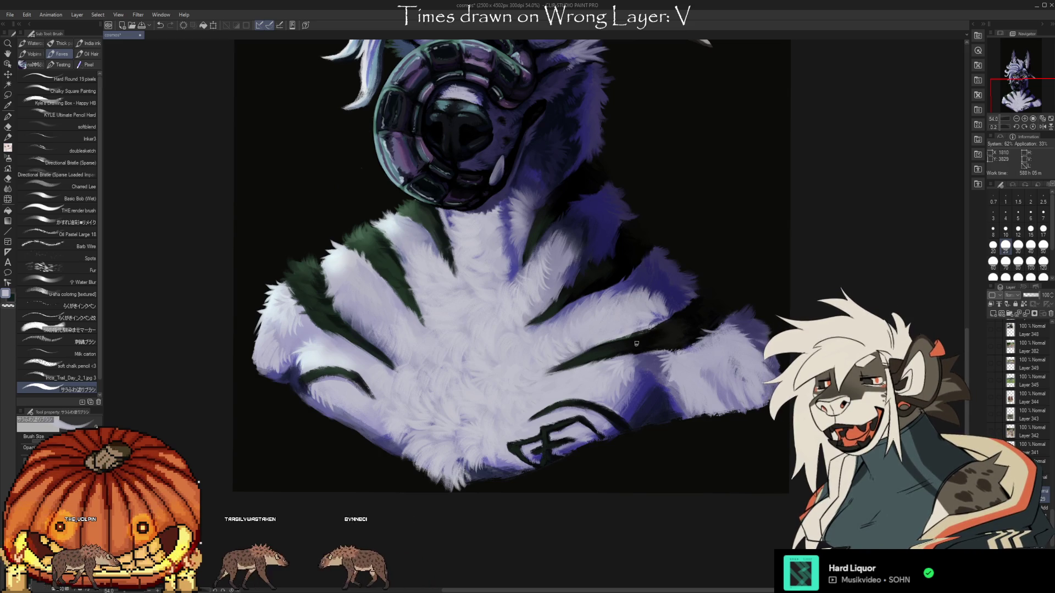
pyautogui.moveTo(636, 343)
pyautogui.mouseDown()
pyautogui.moveTo(626, 330)
pyautogui.moveTo(695, 262)
pyautogui.moveTo(675, 340)
pyautogui.mouseUp()
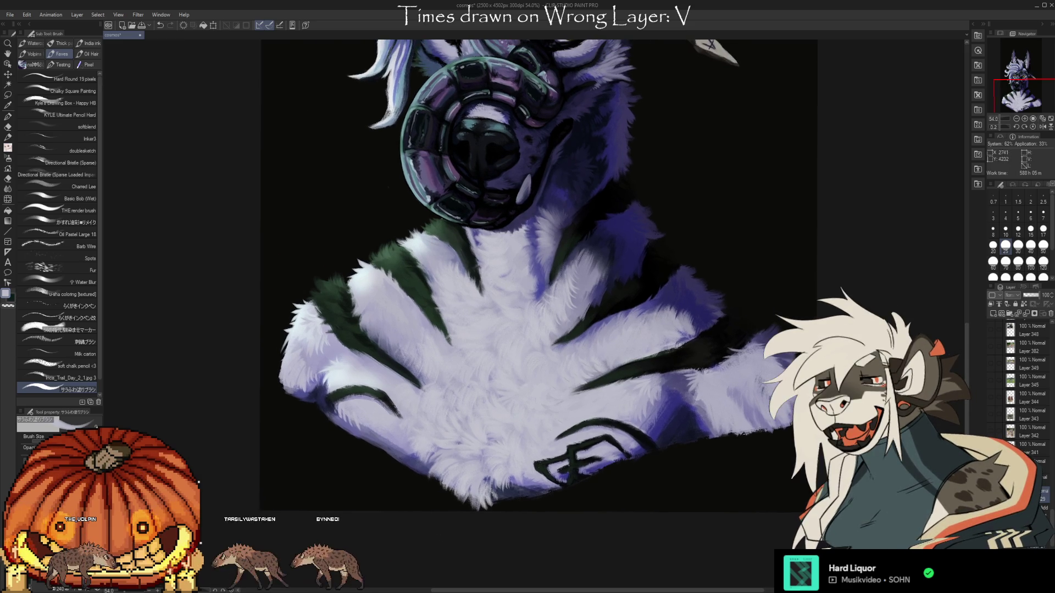
# - Sample chest fur colours, including a darker purple from the fur shading
pyautogui.press('alt')
pyautogui.keyDown('alt'); pyautogui.click(662, 379); pyautogui.keyUp('alt')
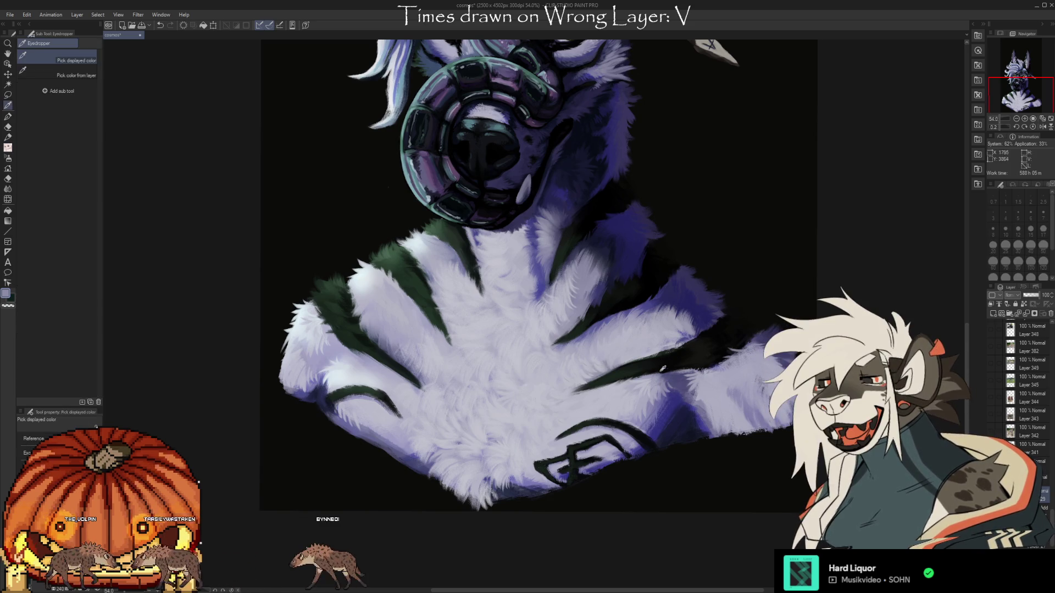
pyautogui.keyDown('alt'); pyautogui.click(673, 365); pyautogui.keyUp('alt')
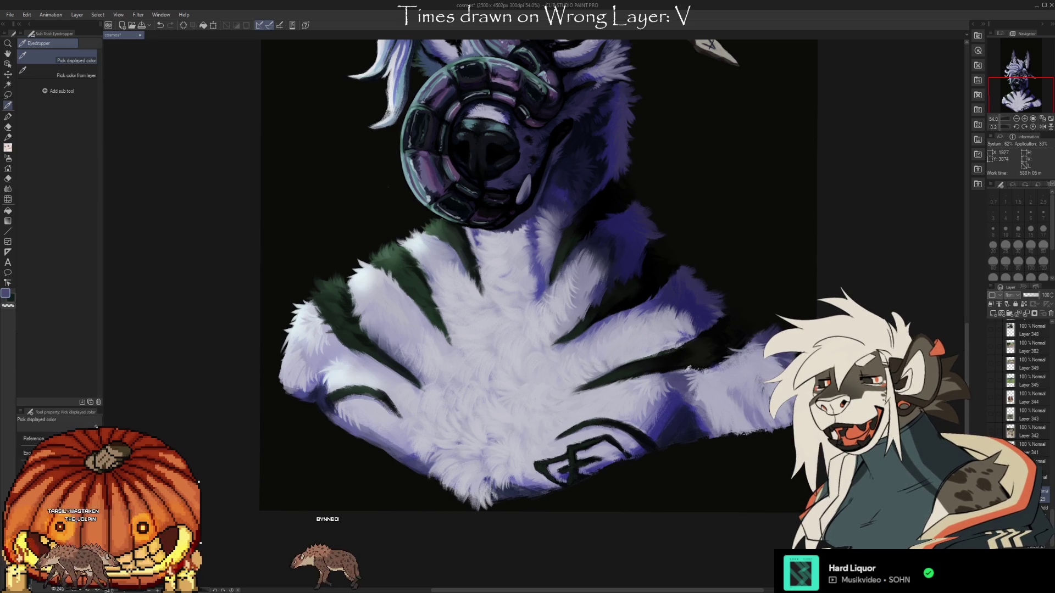
pyautogui.keyDown('alt'); pyautogui.click(684, 371); pyautogui.keyUp('alt')
pyautogui.keyDown('alt'); pyautogui.click(676, 379); pyautogui.keyUp('alt')
# - Sample fur colours from the right side of the chest, shifting the view slightly right
pyautogui.keyDown('alt'); pyautogui.click(696, 405); pyautogui.keyUp('alt')
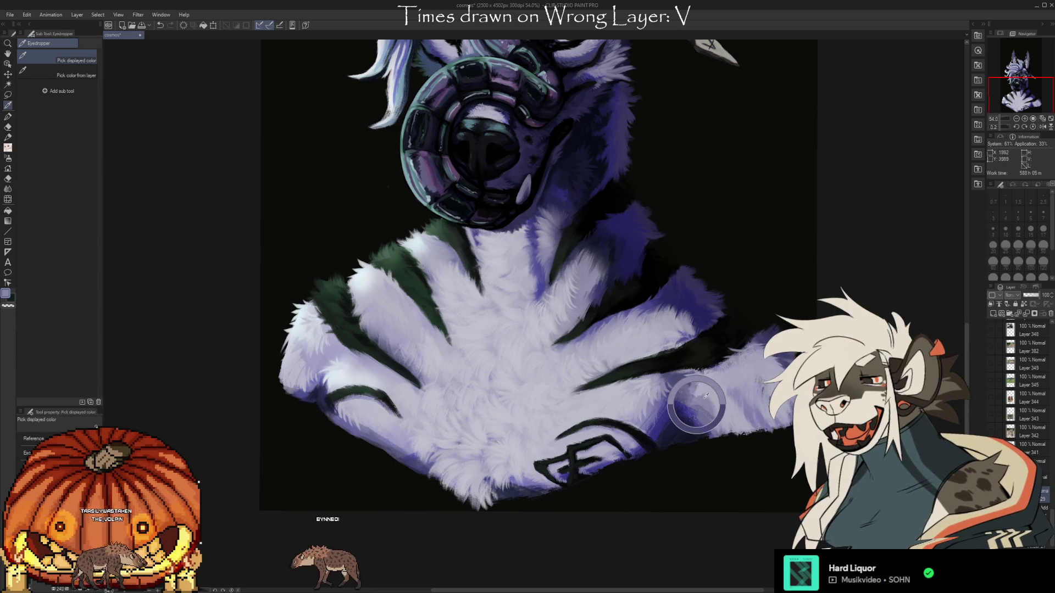
pyautogui.keyDown('alt'); pyautogui.click(698, 404); pyautogui.keyUp('alt')
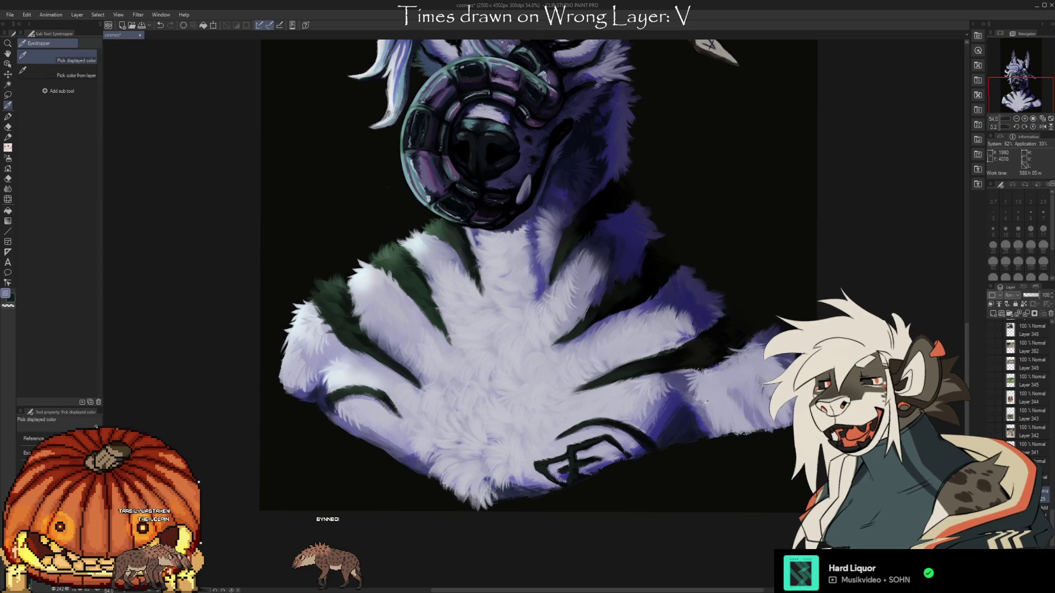
pyautogui.keyDown('alt'); pyautogui.click(706, 403); pyautogui.keyUp('alt')
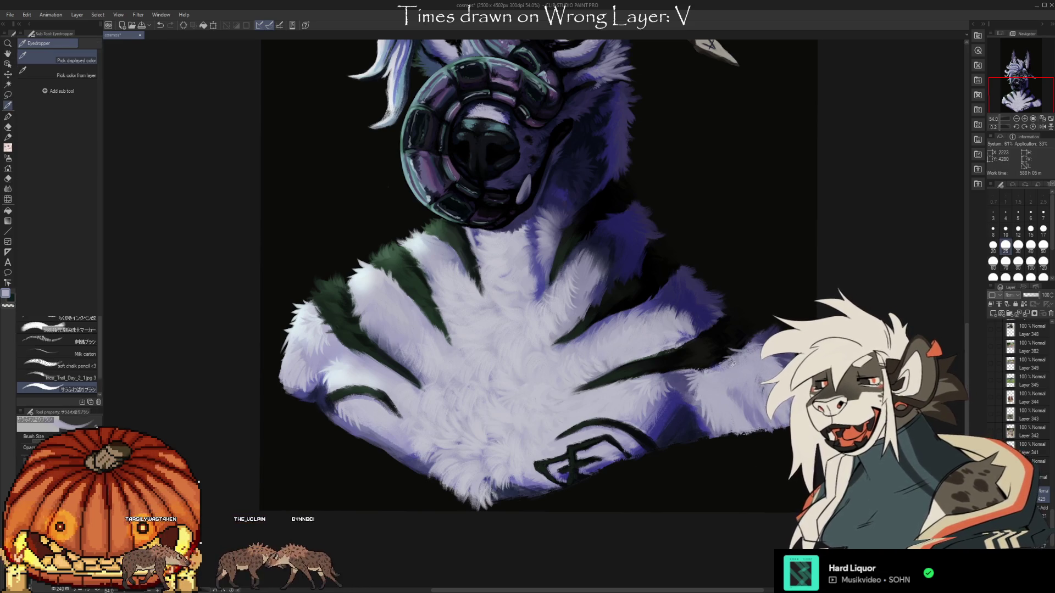
pyautogui.keyDown('alt'); pyautogui.click(717, 379); pyautogui.keyUp('alt')
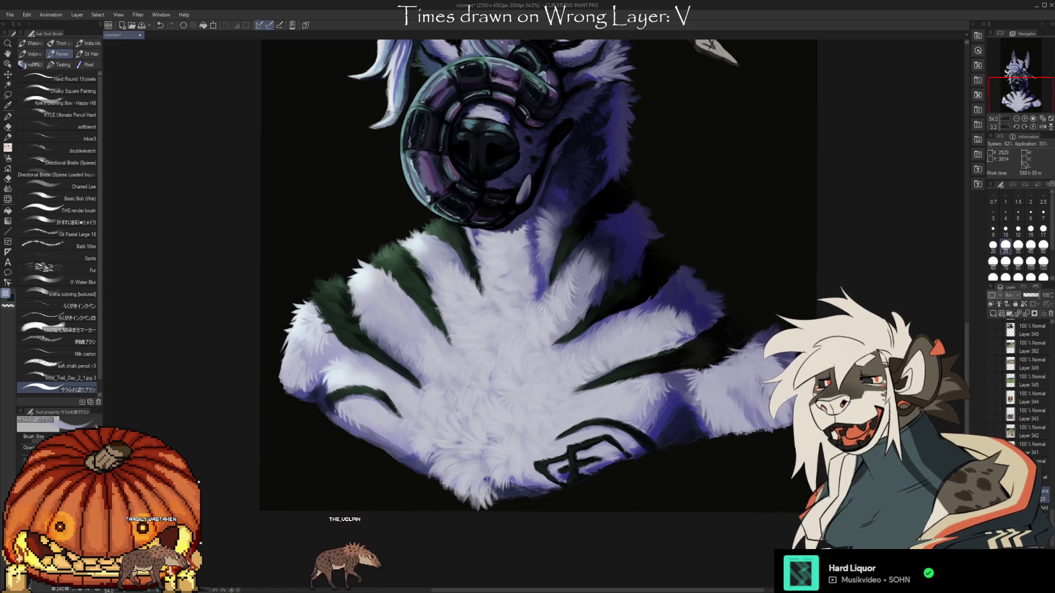
pyautogui.moveTo(648, 352); pyautogui.dragTo(715, 342)
pyautogui.keyDown('alt'); pyautogui.click(714, 341); pyautogui.keyUp('alt')
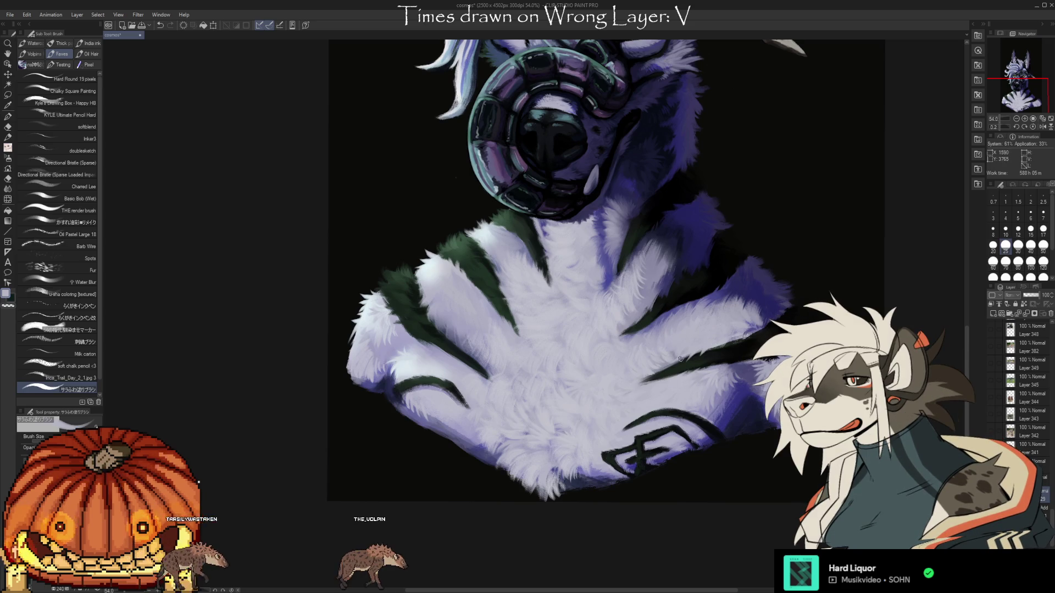
# - Shift the chest view left and sample chest fur colours, including a lighter tone
pyautogui.moveTo(460, 314)
pyautogui.mouseDown()
pyautogui.moveTo(434, 314)
pyautogui.moveTo(445, 330)
pyautogui.mouseUp()
pyautogui.keyDown('alt'); pyautogui.click(445, 331); pyautogui.keyUp('alt')
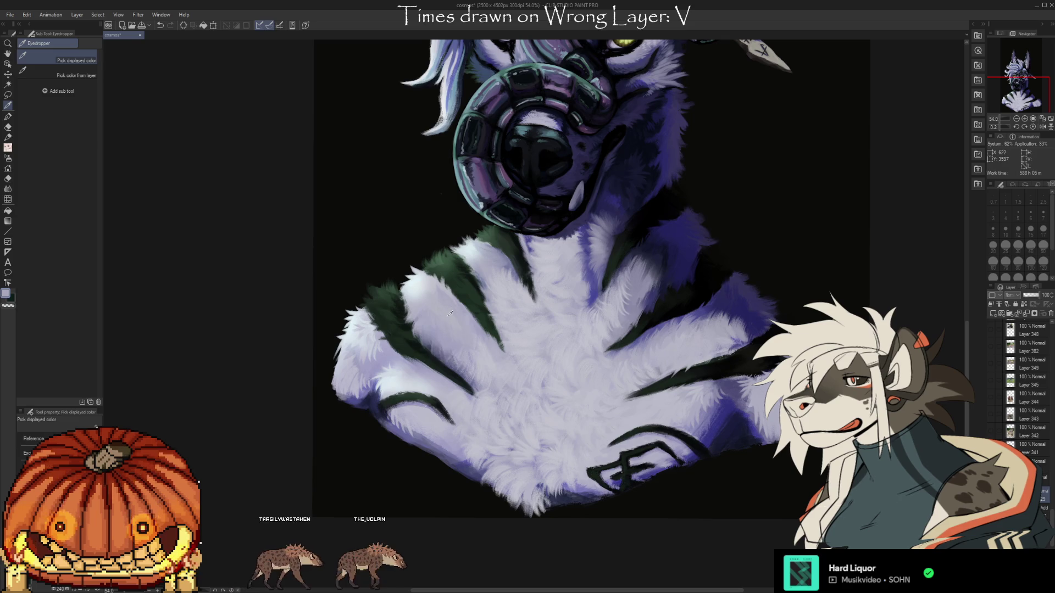
pyautogui.keyDown('alt'); pyautogui.click(441, 345); pyautogui.keyUp('alt')
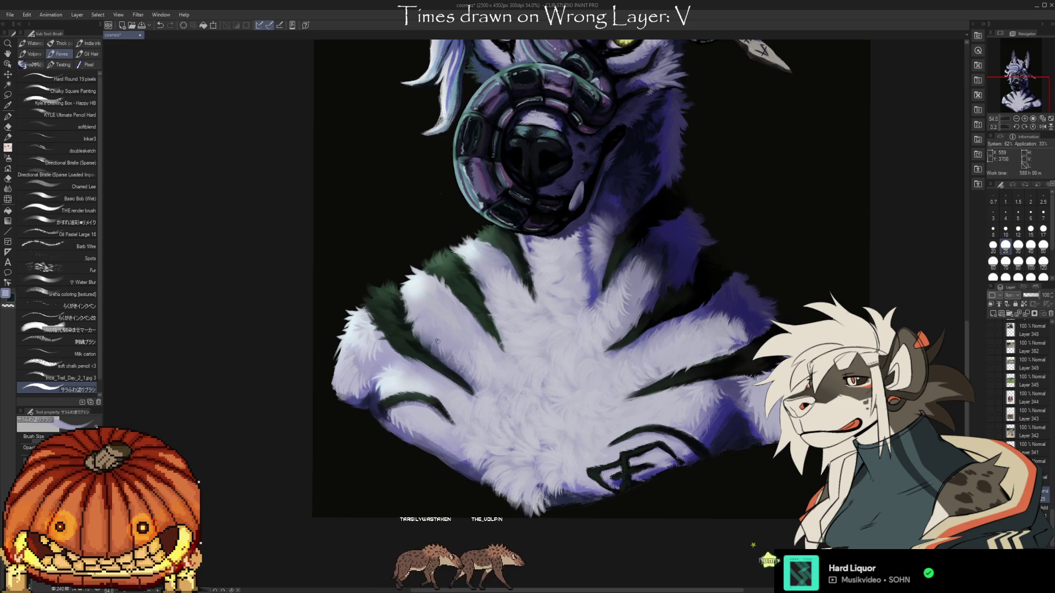
pyautogui.keyDown('alt'); pyautogui.click(420, 386); pyautogui.keyUp('alt')
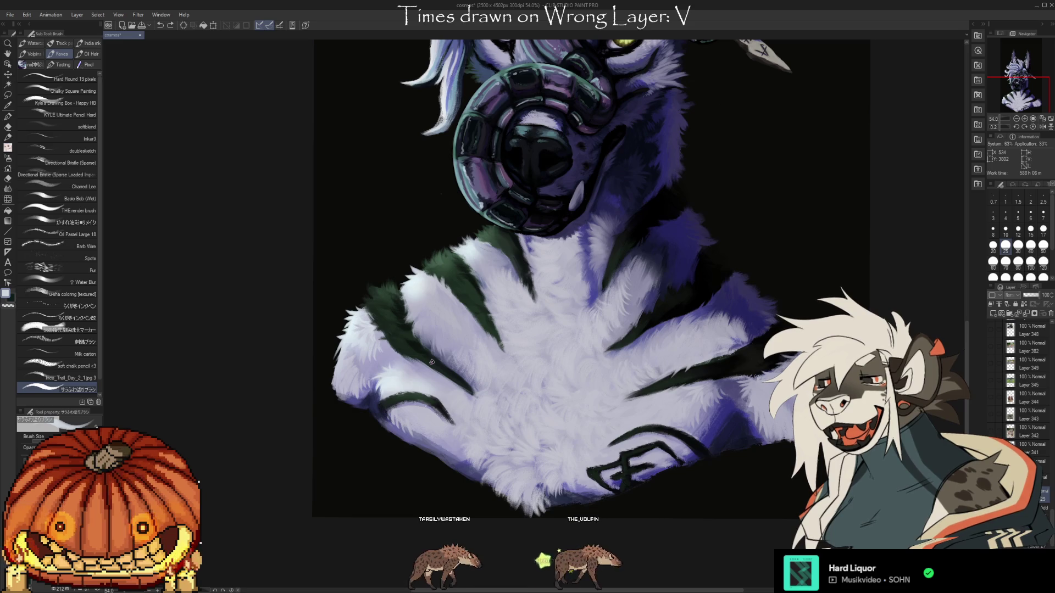
# - Sample nearby fur tones and a darker fur colour to blend between the green stripes
pyautogui.press('alt')
pyautogui.keyDown('alt'); pyautogui.click(397, 381); pyautogui.keyUp('alt')
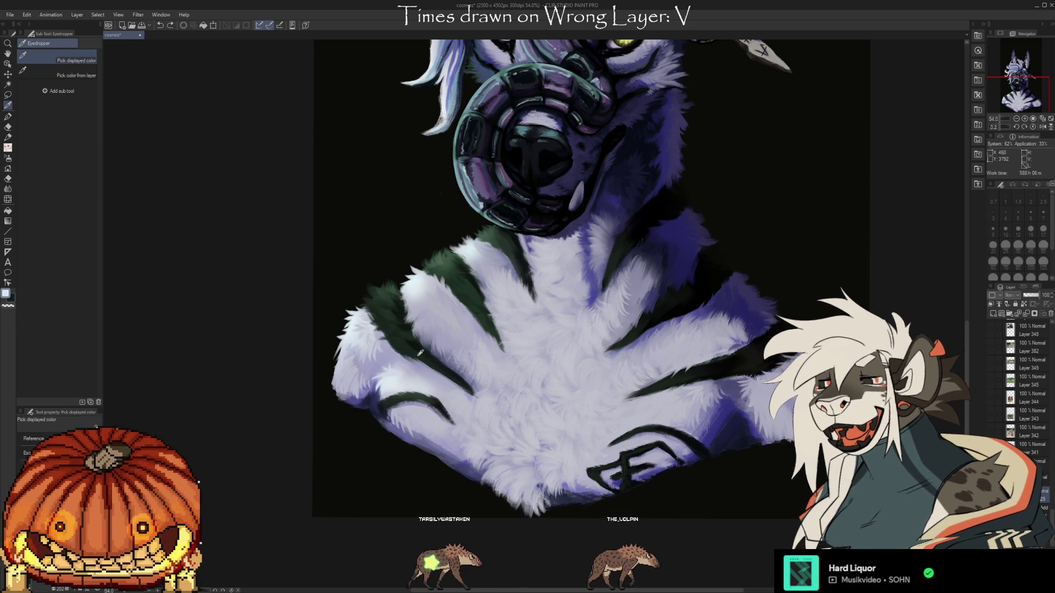
pyautogui.keyDown('alt'); pyautogui.click(424, 389); pyautogui.keyUp('alt')
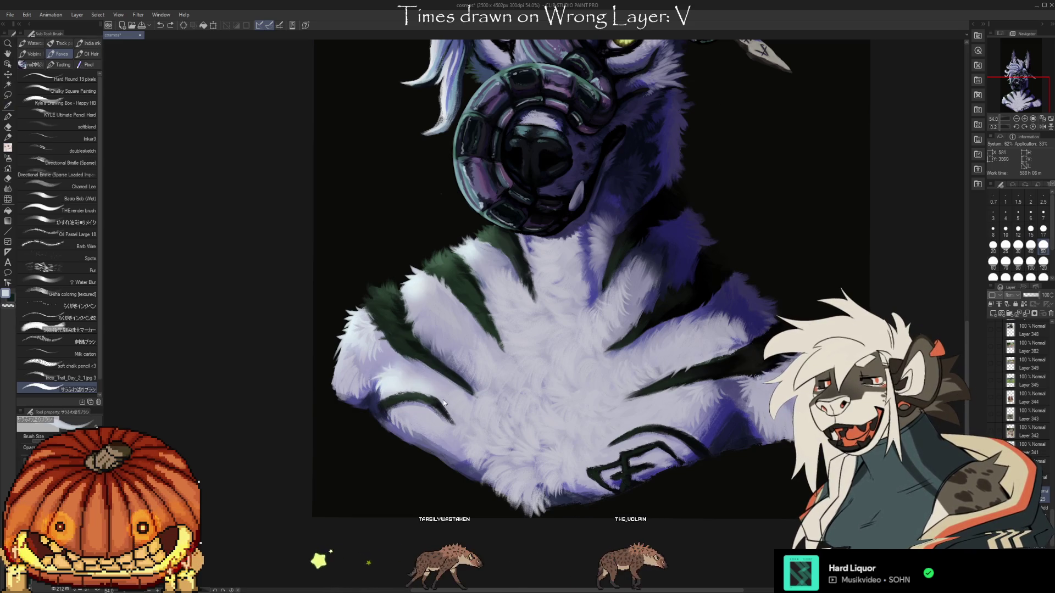
pyautogui.keyDown('alt'); pyautogui.click(429, 386); pyautogui.keyUp('alt')
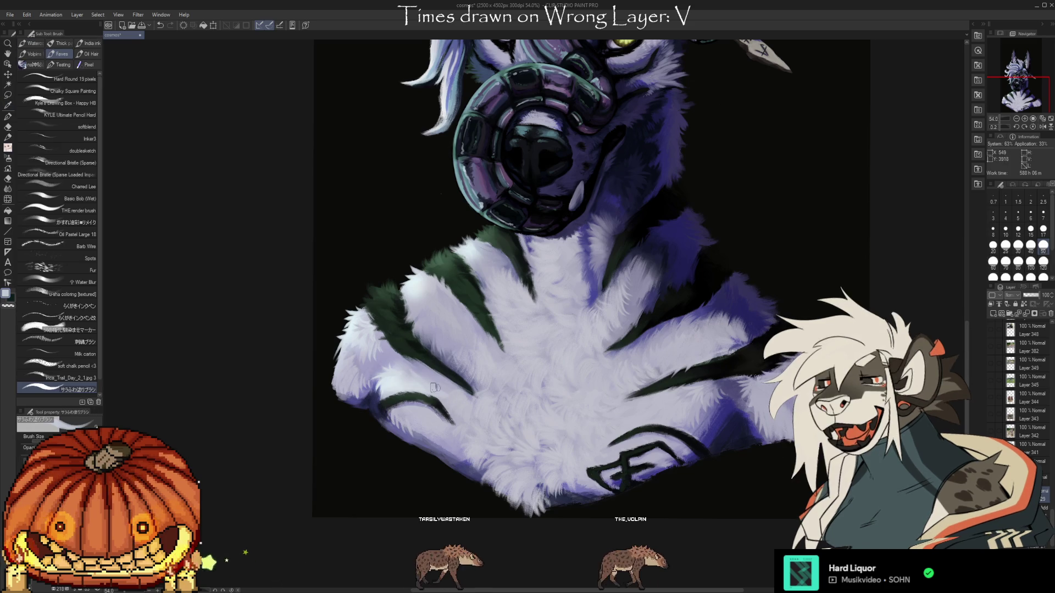
pyautogui.keyDown('alt'); pyautogui.click(426, 388); pyautogui.keyUp('alt')
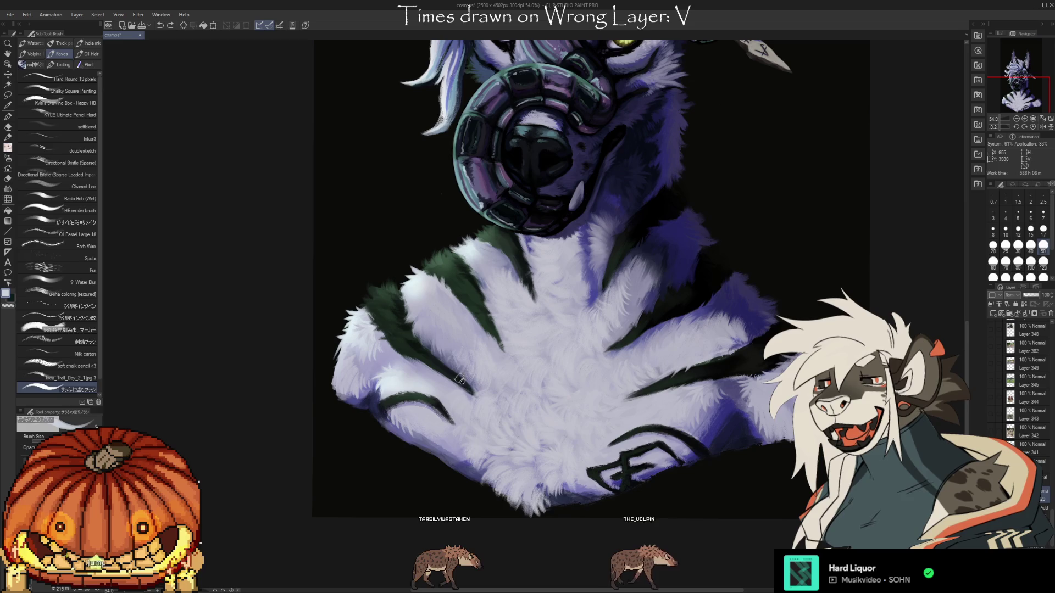
pyautogui.press('alt')
pyautogui.keyDown('alt'); pyautogui.click(492, 420); pyautogui.keyUp('alt')
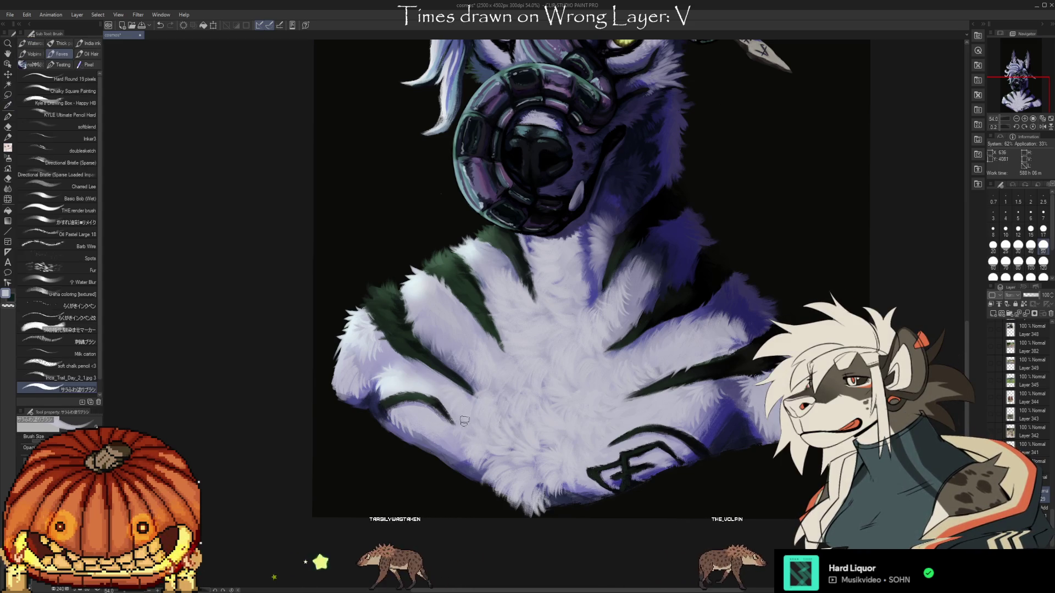
pyautogui.keyDown('alt'); pyautogui.click(455, 447); pyautogui.keyUp('alt')
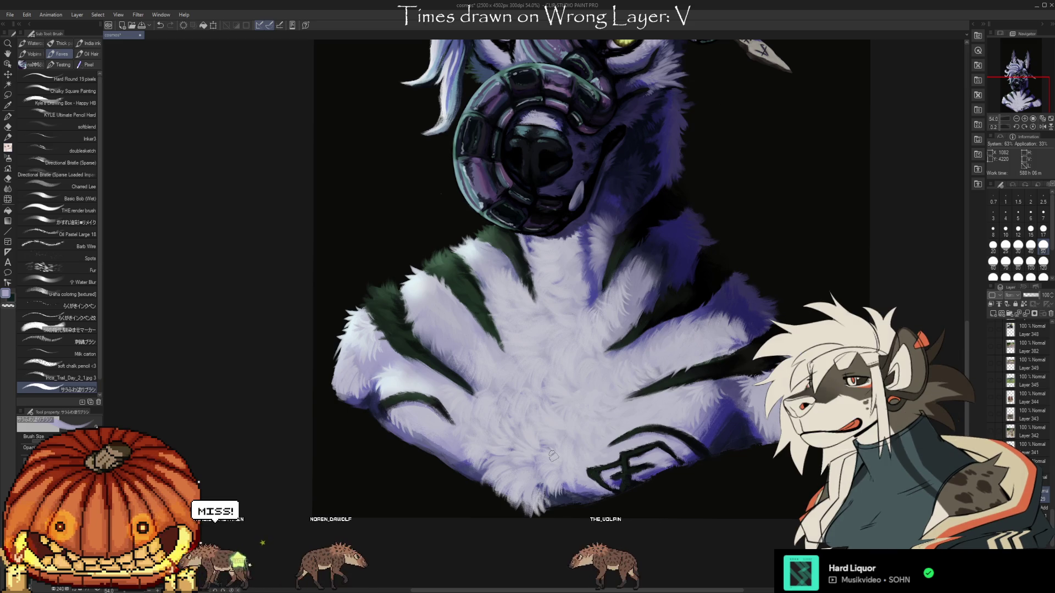
# - Scroll the canvas up to show the head, yellow eyes and lavender hair again
pyautogui.scroll(5, 553, 455)
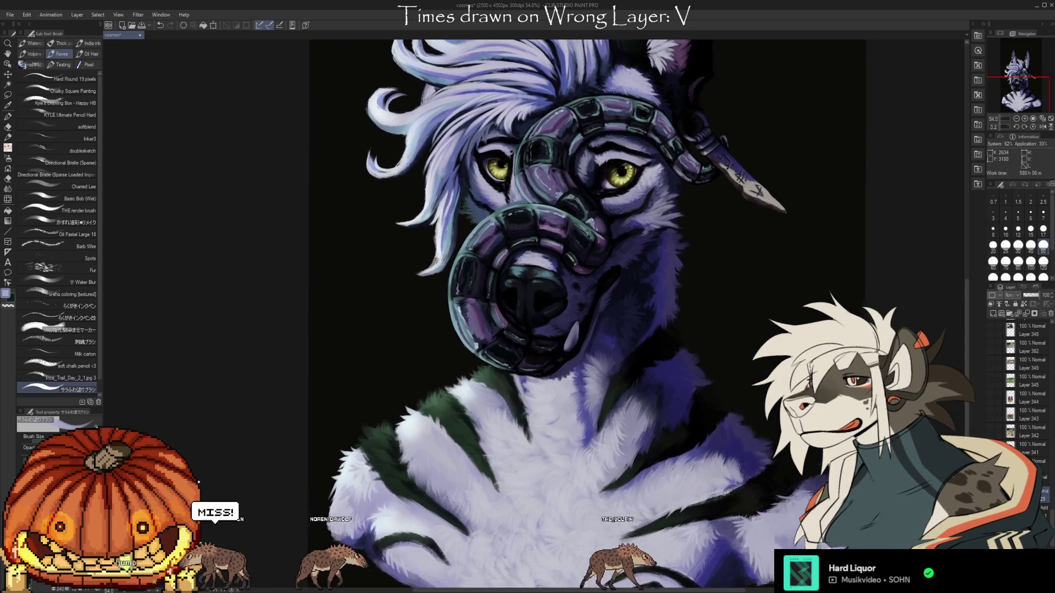
pyautogui.scroll(3, 890, 304)
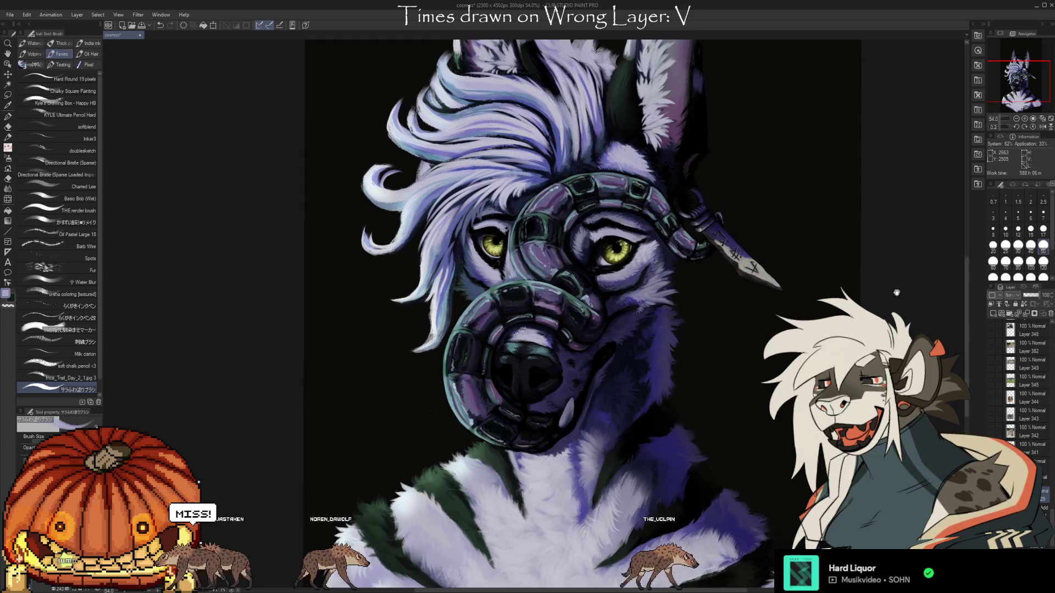
pyautogui.scroll(-2, 637, 317)
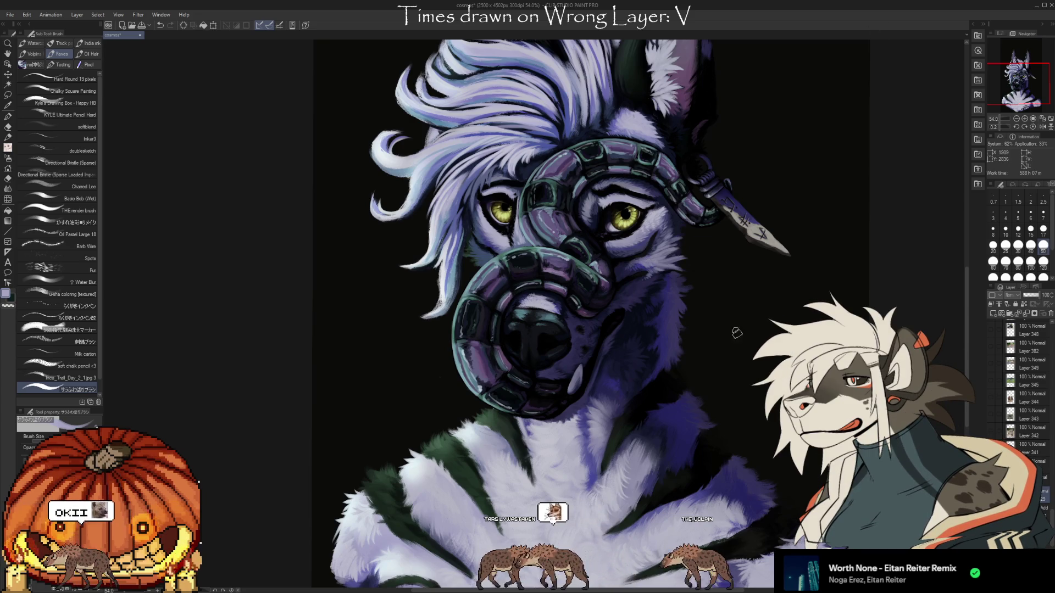
# - Paint large lavender 'BRB' letters on the dark background right of the face
pyautogui.moveTo(709, 297); pyautogui.dragTo(724, 358)
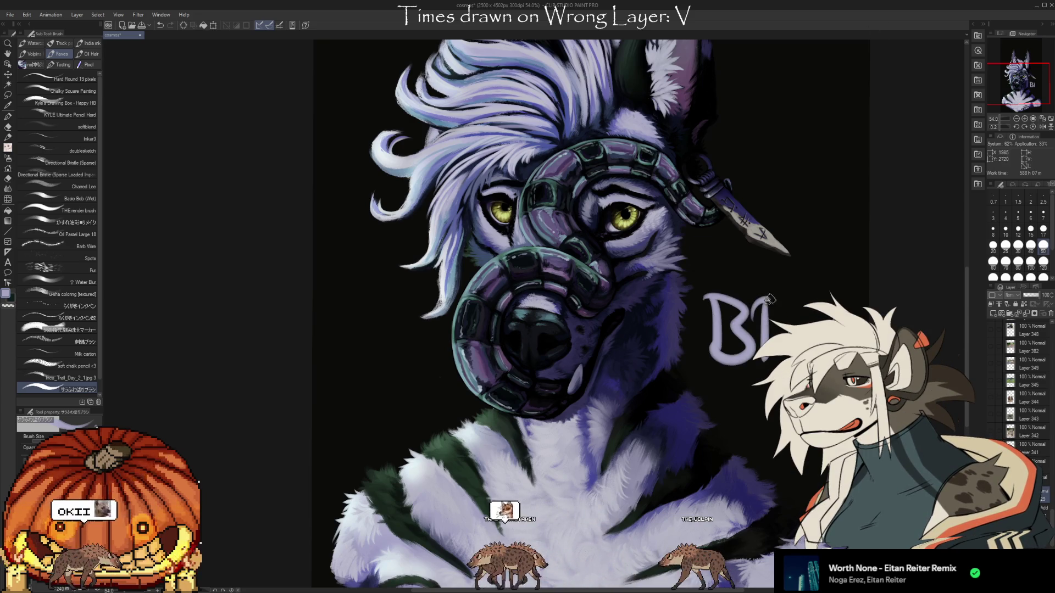
pyautogui.moveTo(805, 315); pyautogui.dragTo(824, 329)
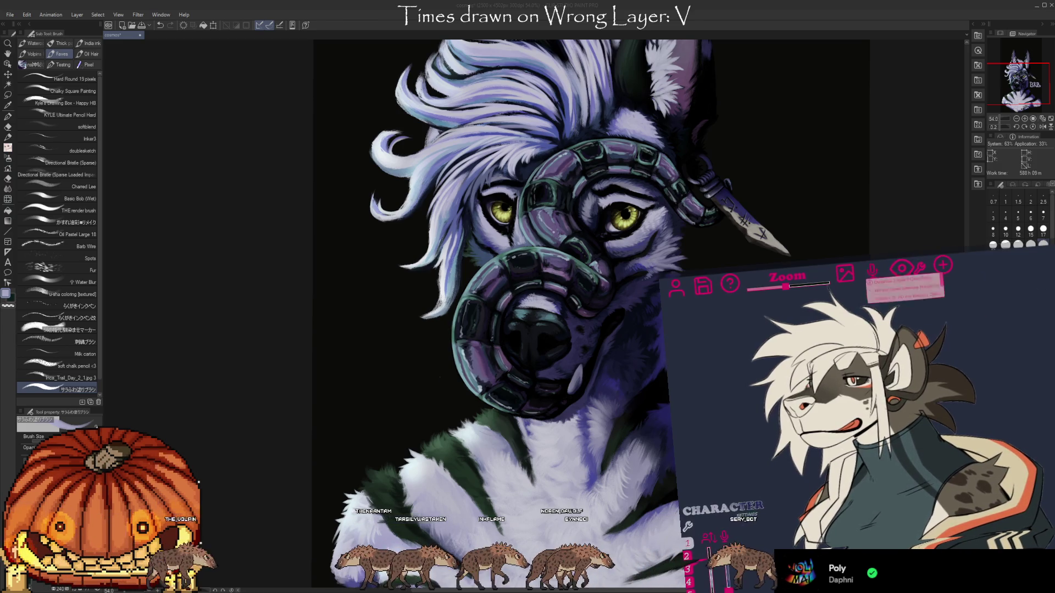
# - Click on the dark canvas area to the right of the bust
pyautogui.click(923, 301)
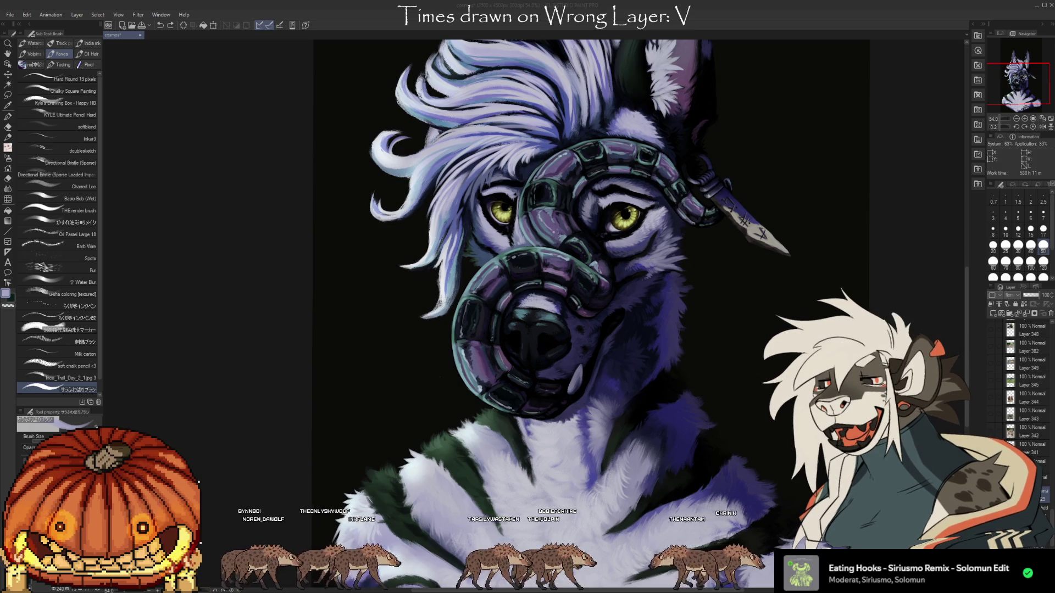
pyautogui.scroll(-4, 516, 455)
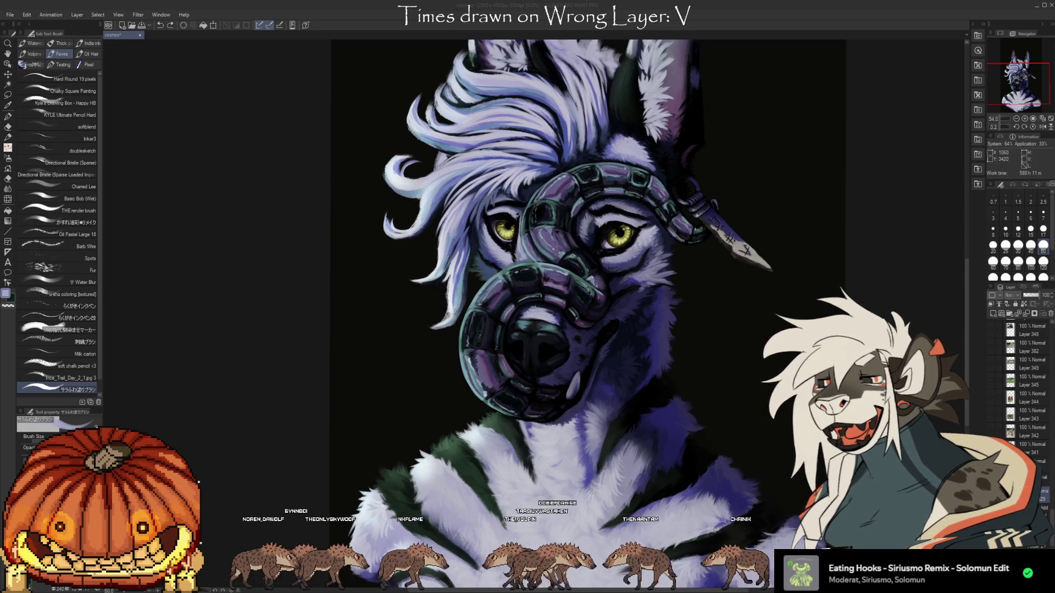
pyautogui.scroll(-1, 549, 329)
pyautogui.scroll(2, 549, 330)
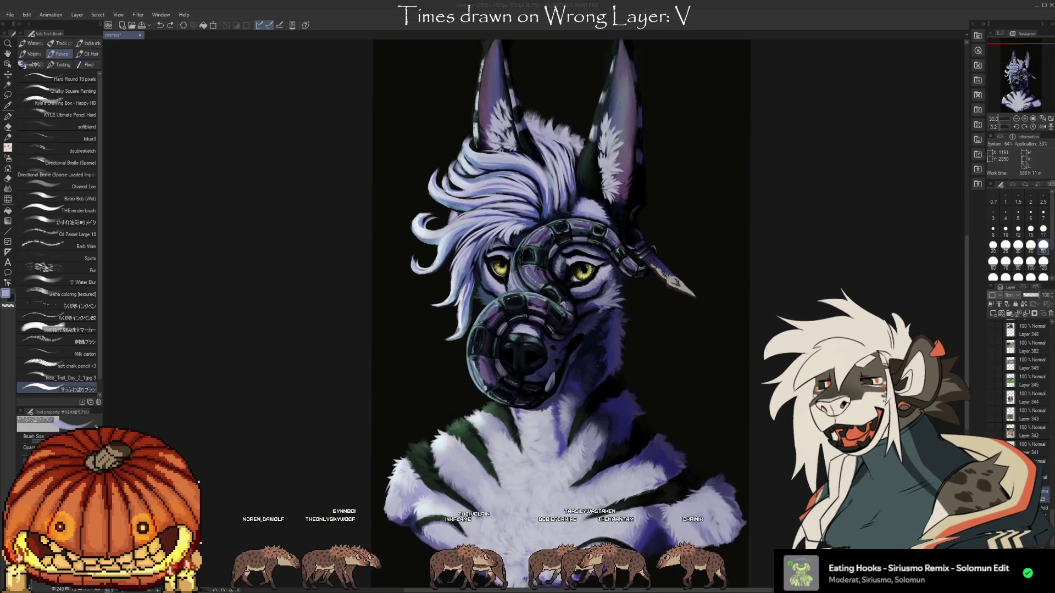
pyautogui.scroll(5, 567, 300)
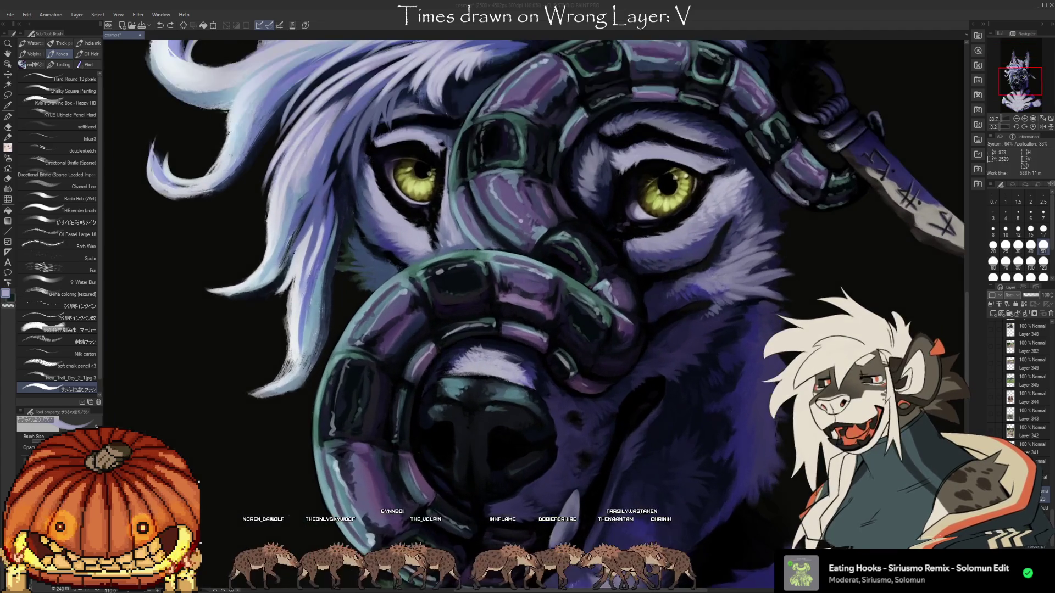
pyautogui.scroll(2, 567, 300)
pyautogui.scroll(-2, 567, 300)
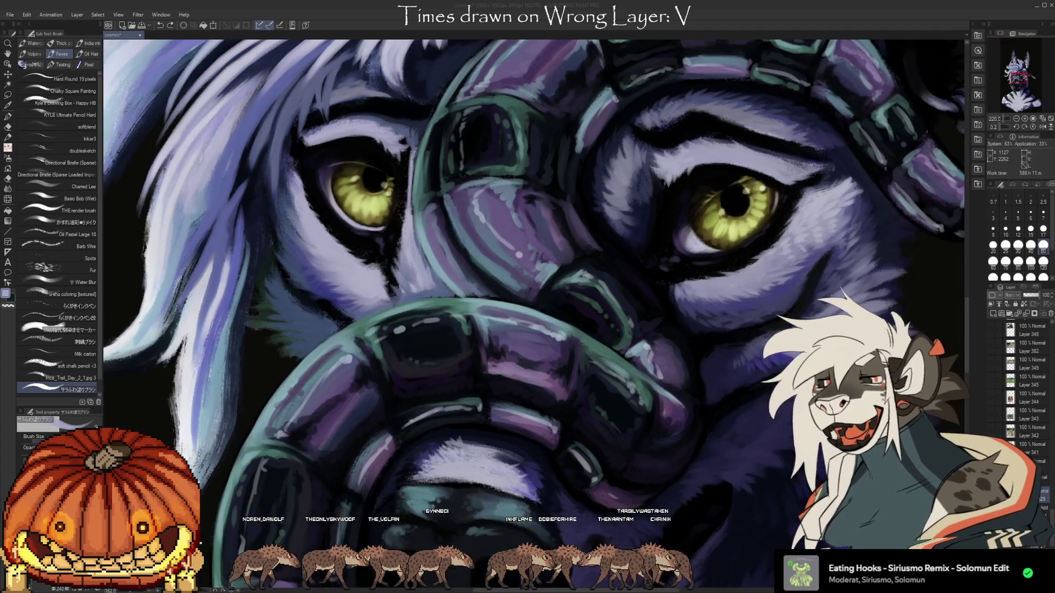
pyautogui.scroll(-6, 567, 300)
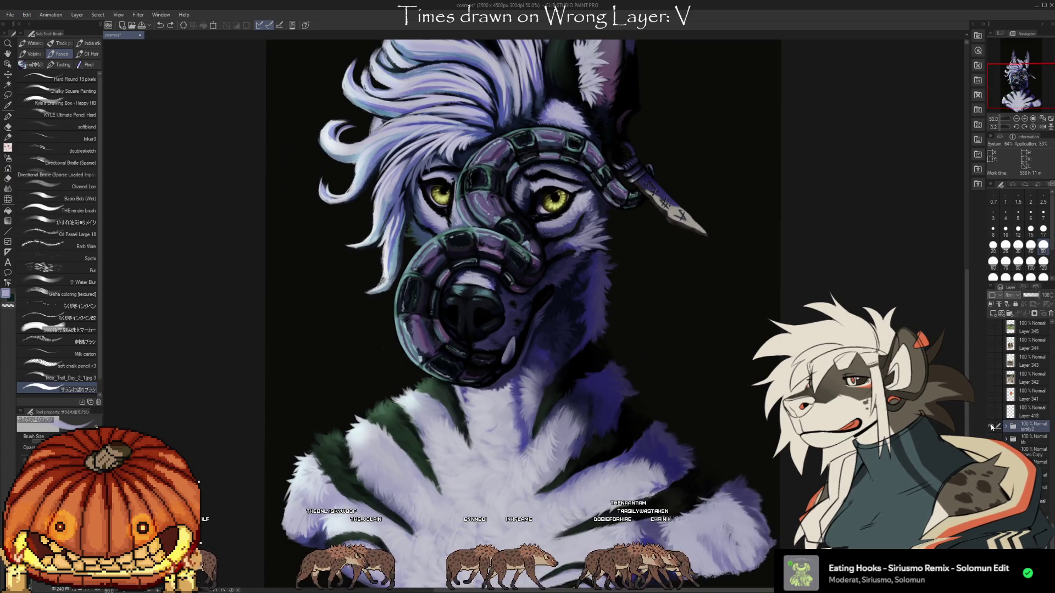
# - Collapse the family2 folder in the Layer palette and scroll through the remaining layer list
pyautogui.click(1005, 425)
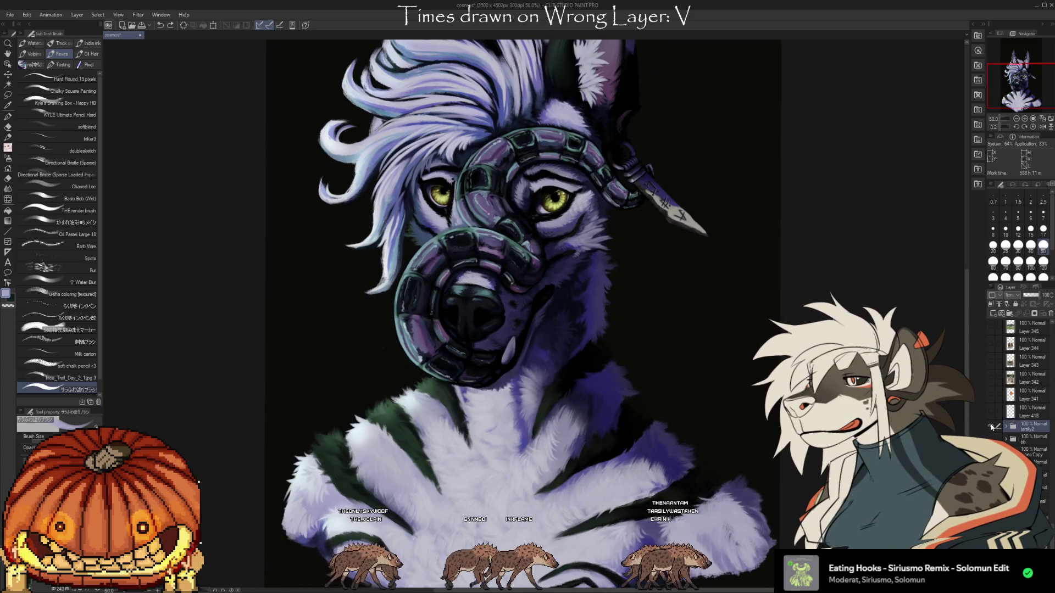
pyautogui.scroll(-3, 1004, 424)
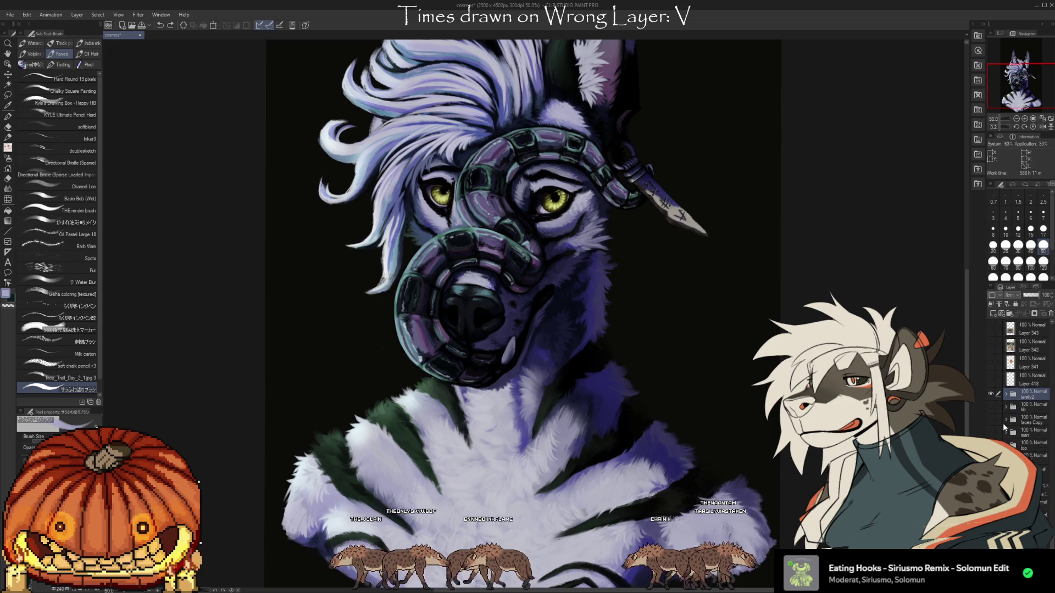
pyautogui.scroll(-3, 1002, 423)
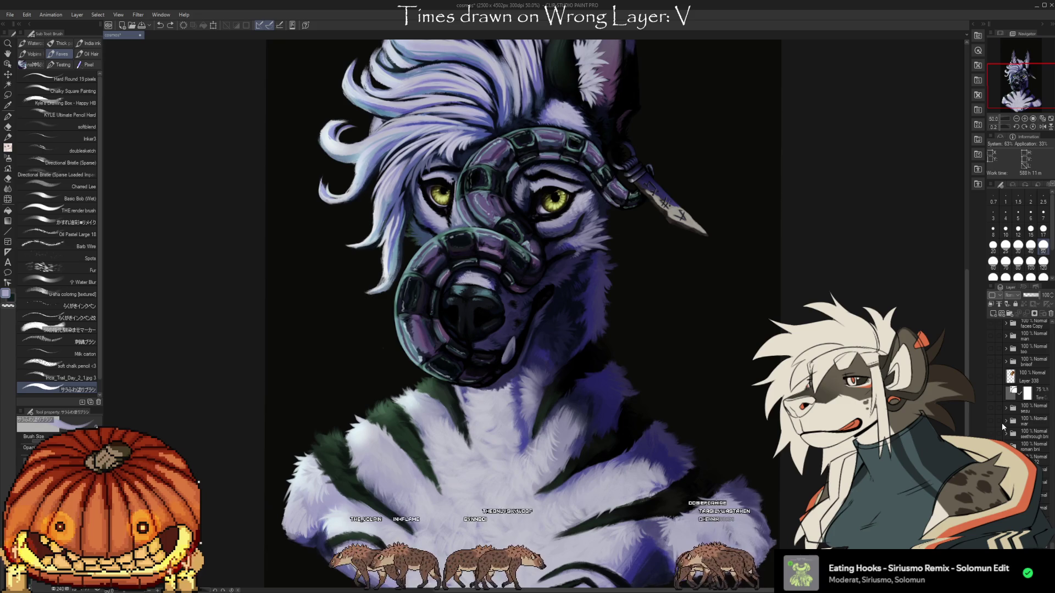
pyautogui.scroll(-1, 1000, 423)
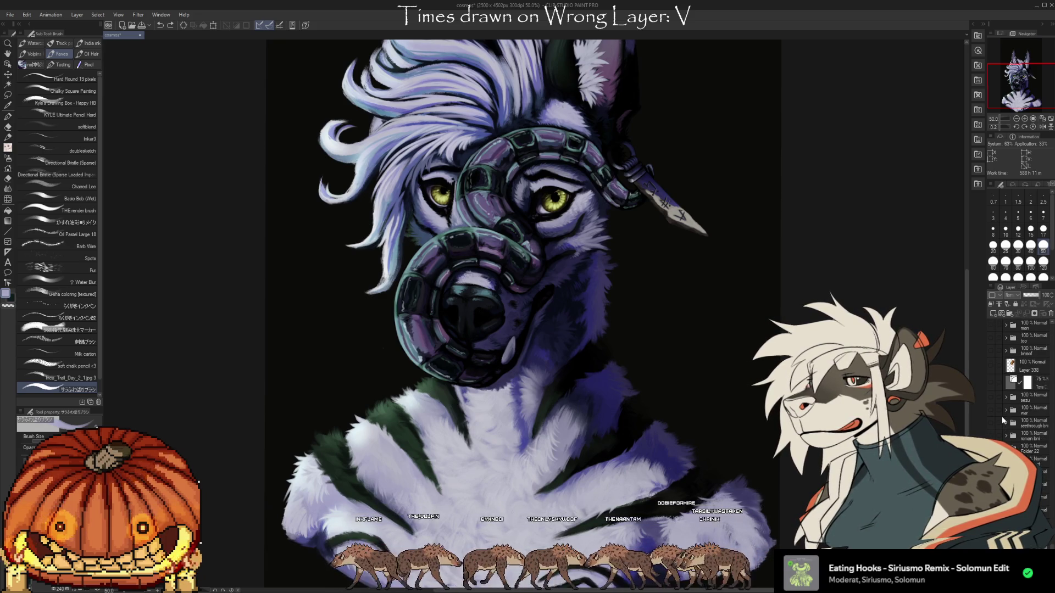
pyautogui.scroll(-1, 1001, 417)
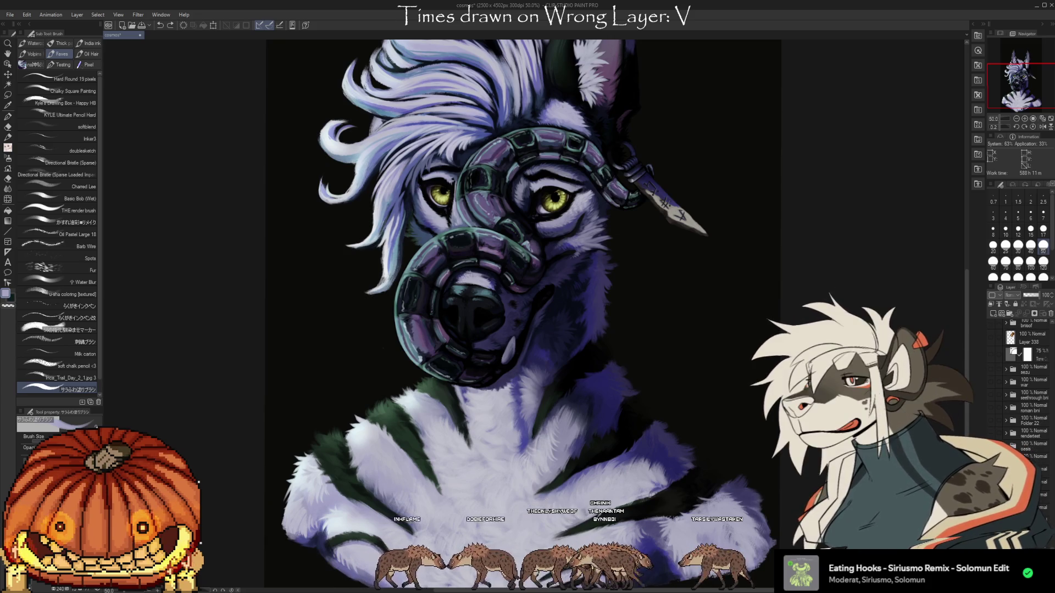
pyautogui.scroll(3, 1021, 390)
pyautogui.scroll(1, 1021, 373)
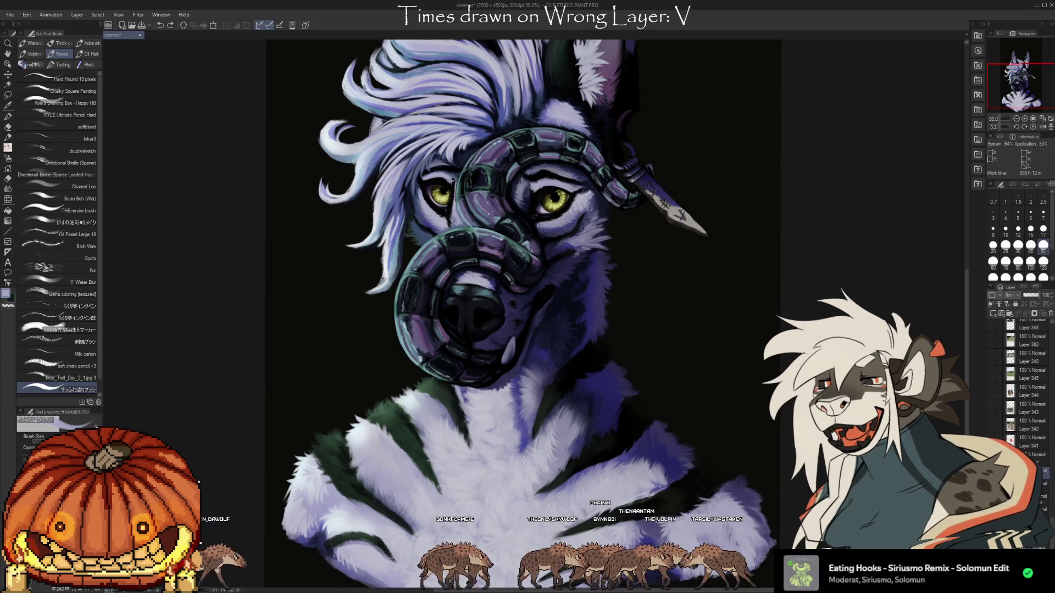
pyautogui.scroll(-2, 1022, 384)
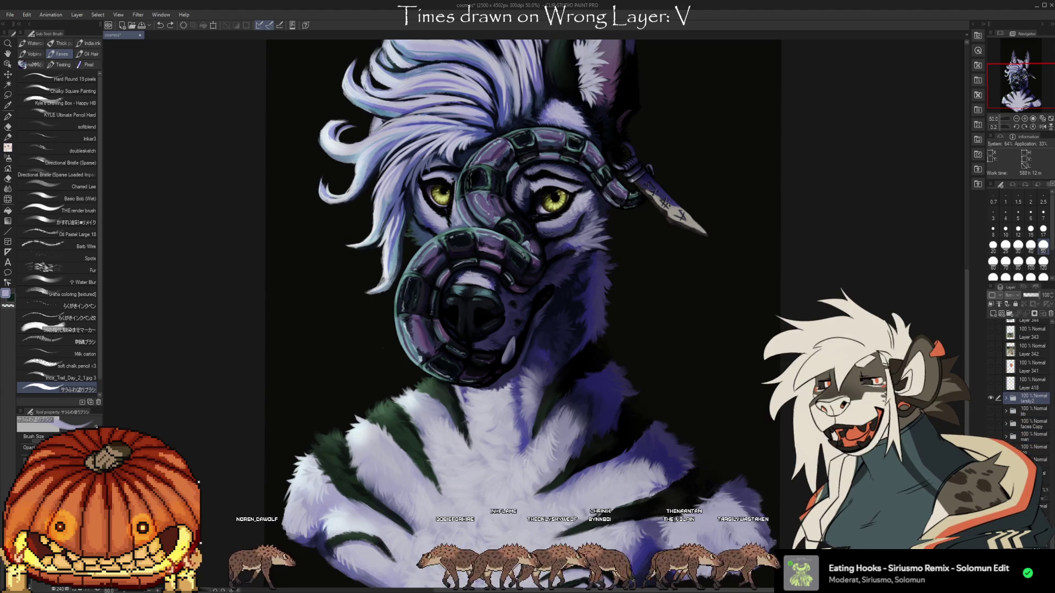
pyautogui.click(967, 425)
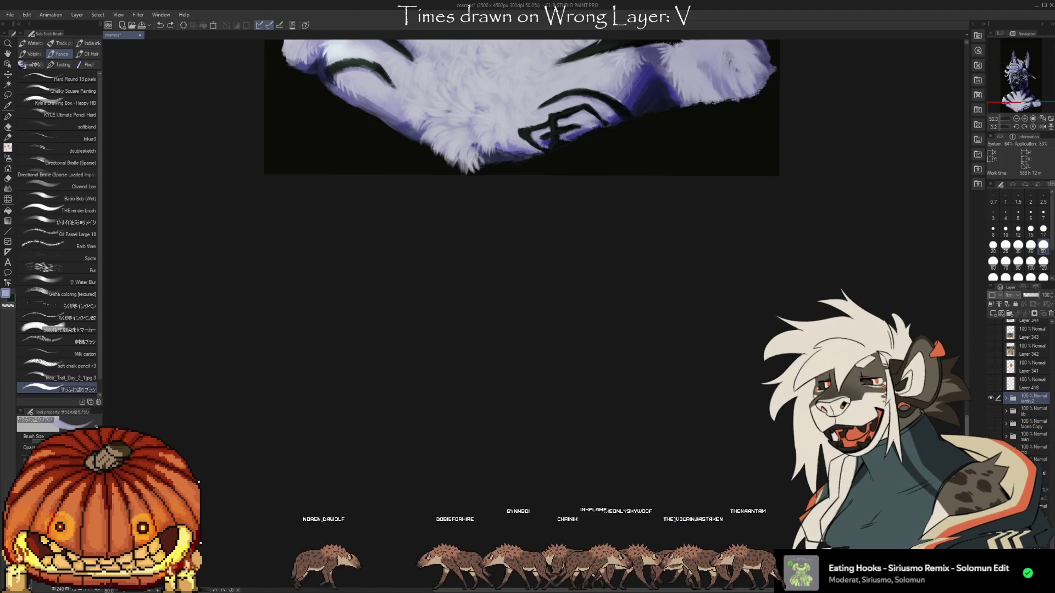
pyautogui.moveTo(967, 423); pyautogui.dragTo(954, 260)
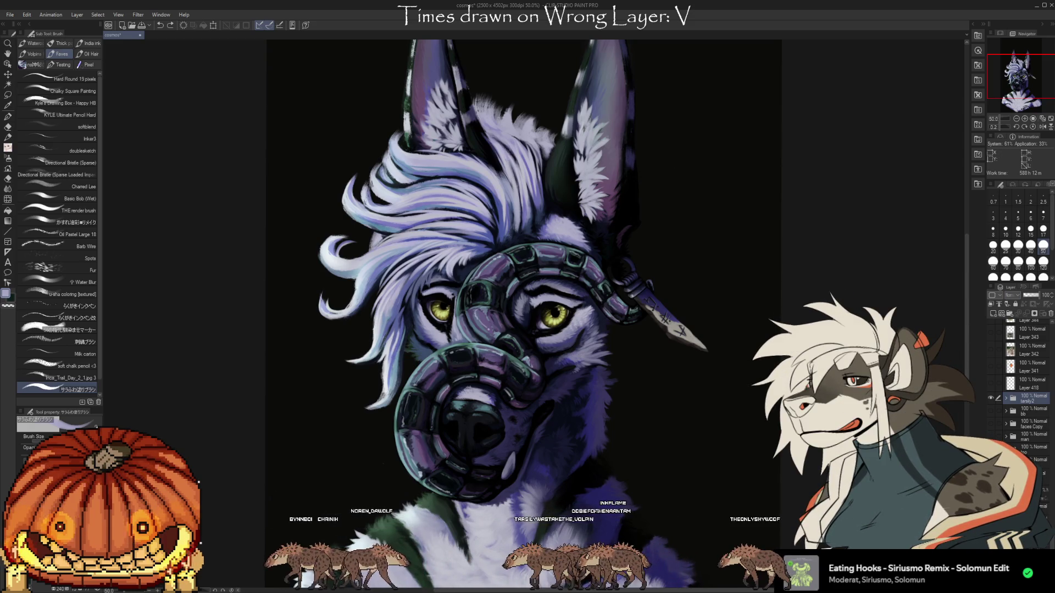
pyautogui.click(467, 5)
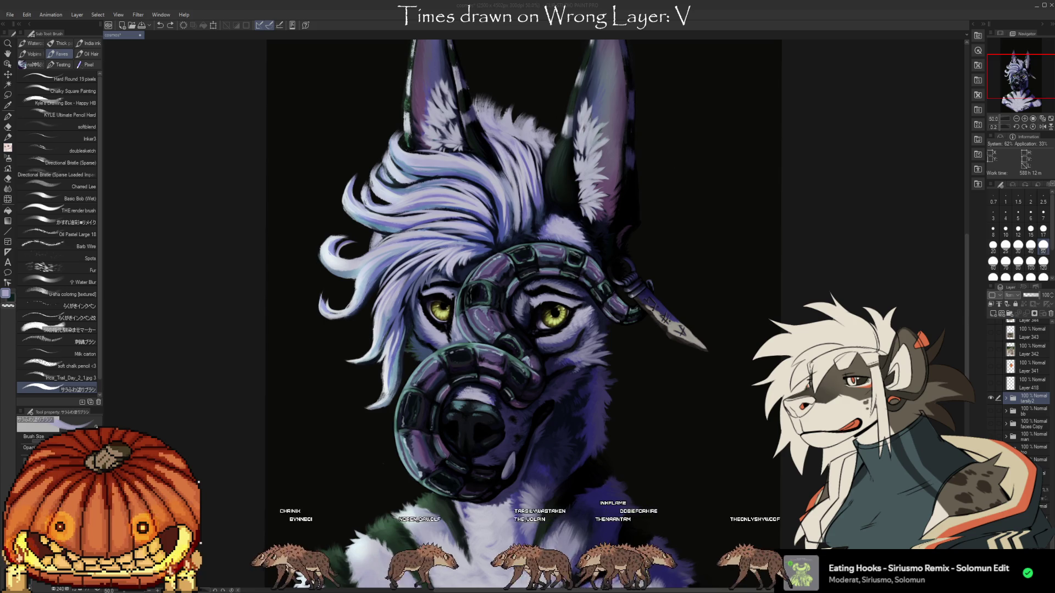
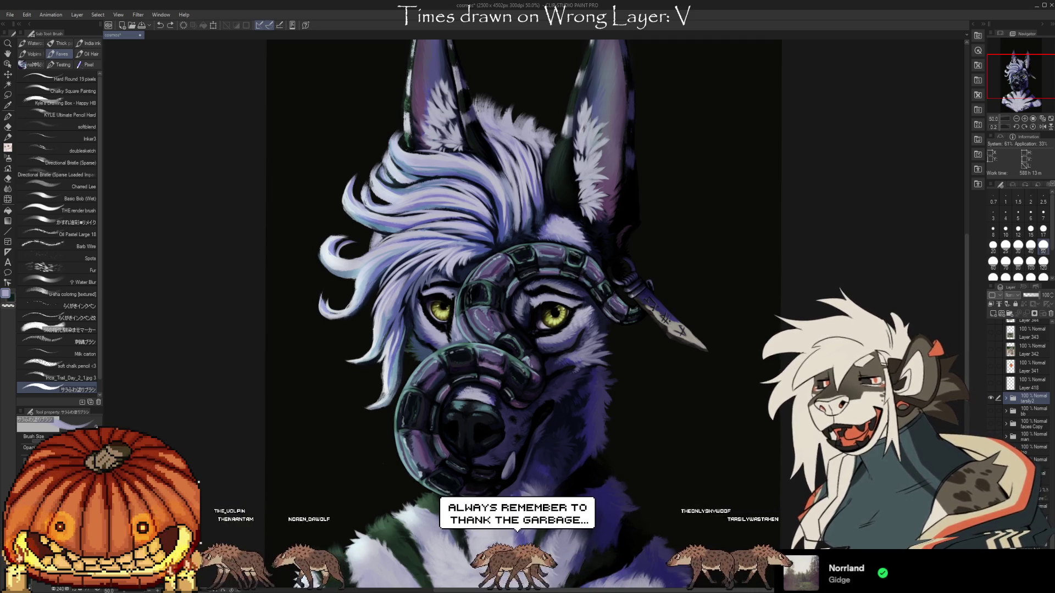
# - Save the hyena painting with Ctrl+S
pyautogui.hotkey('ctrl', 's')
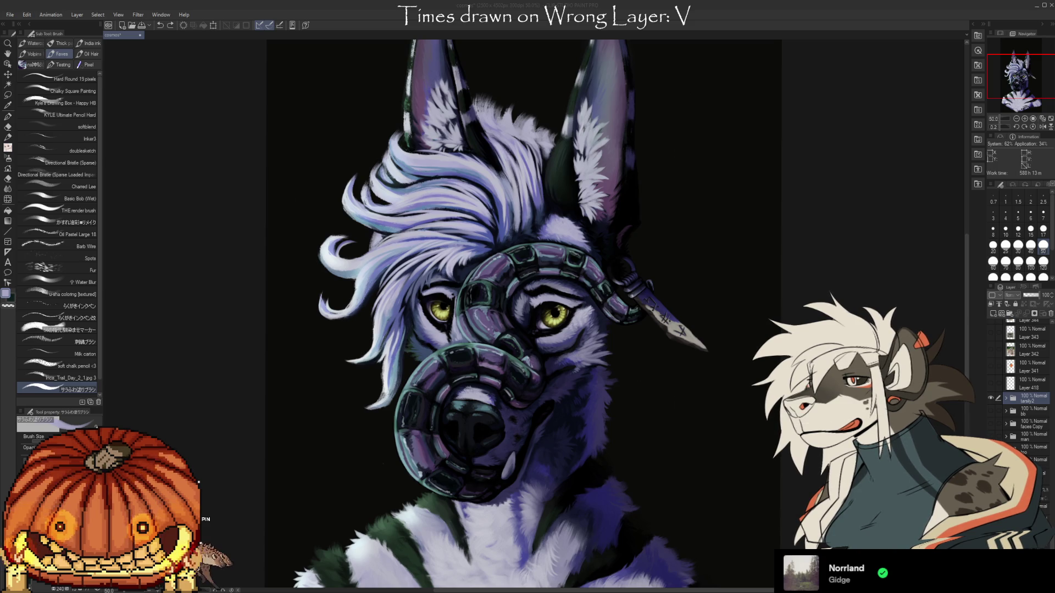
# - Zoom out to view the whole portrait, then zoom back in on the muzzle and mask
pyautogui.scroll(-2, 577, 181)
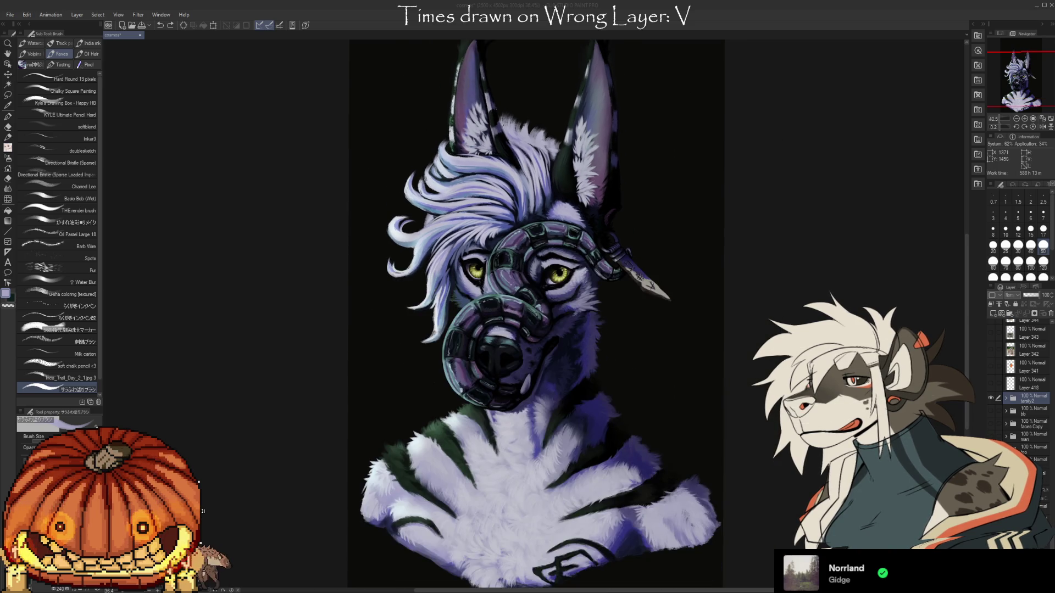
pyautogui.scroll(1, 697, 389)
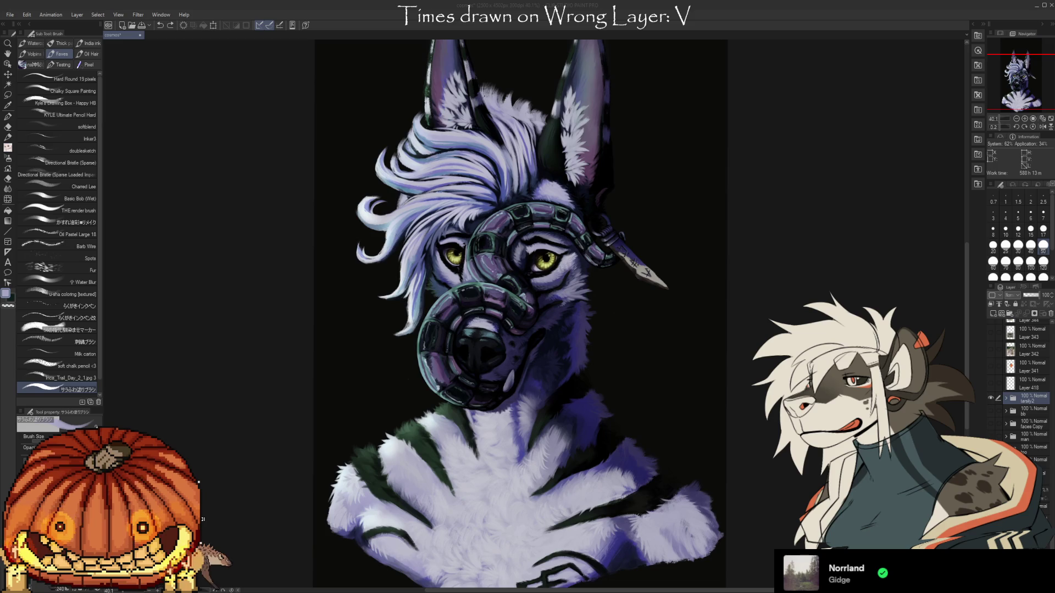
pyautogui.scroll(-5, 1025, 385)
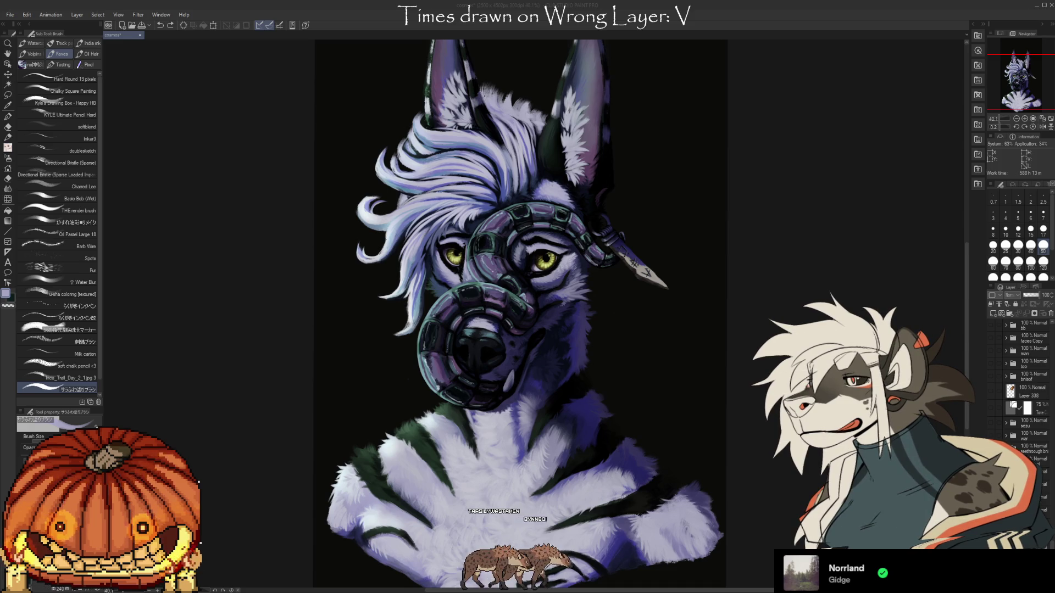
pyautogui.scroll(3, 504, 383)
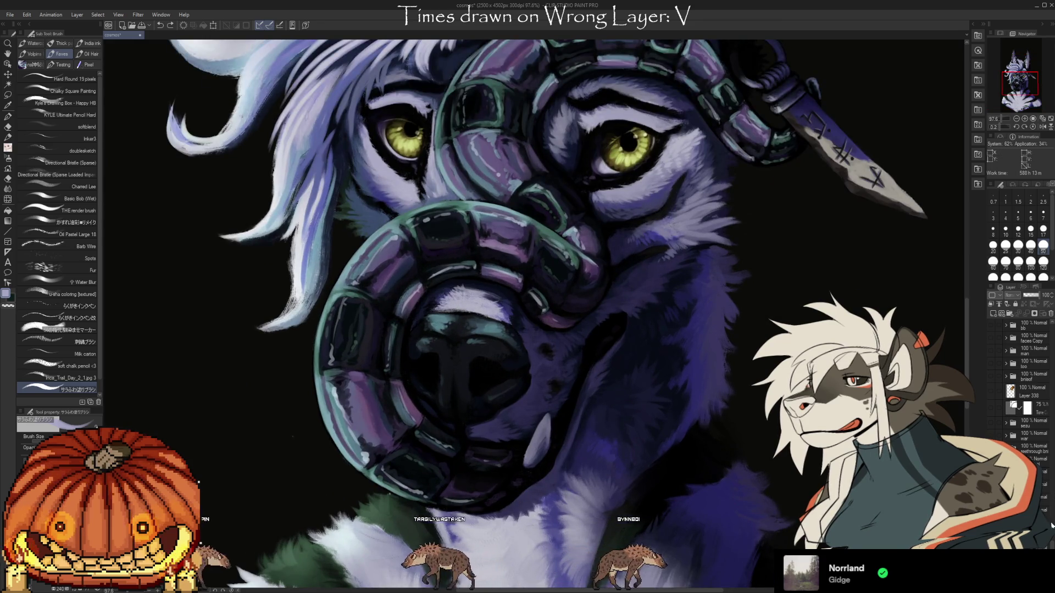
# - Expand the tarsily2 folder and select Layer 429
pyautogui.scroll(5, 1010, 434)
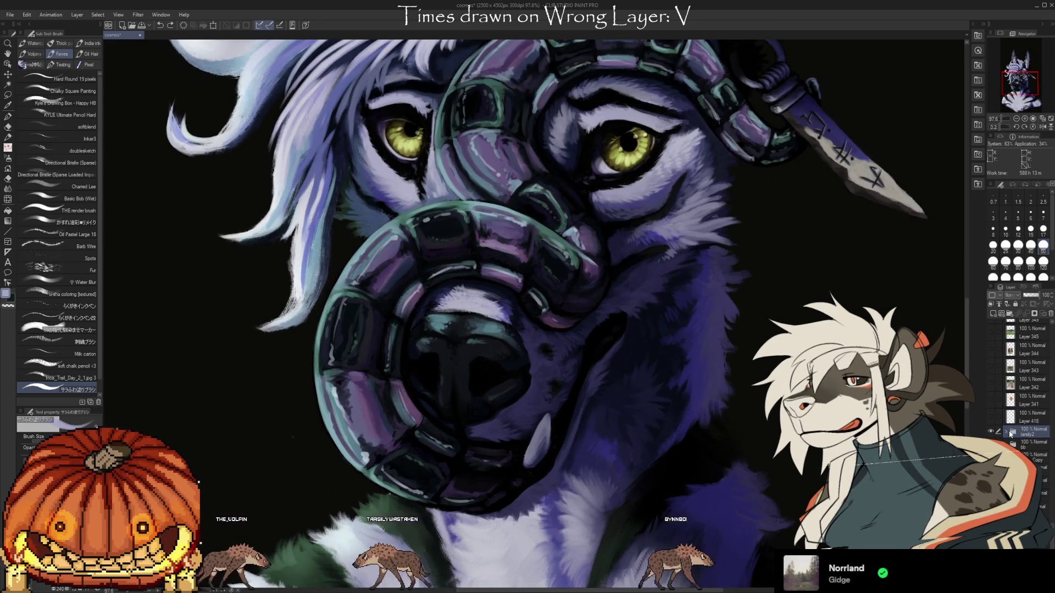
pyautogui.click(1006, 432)
pyautogui.click(1024, 448)
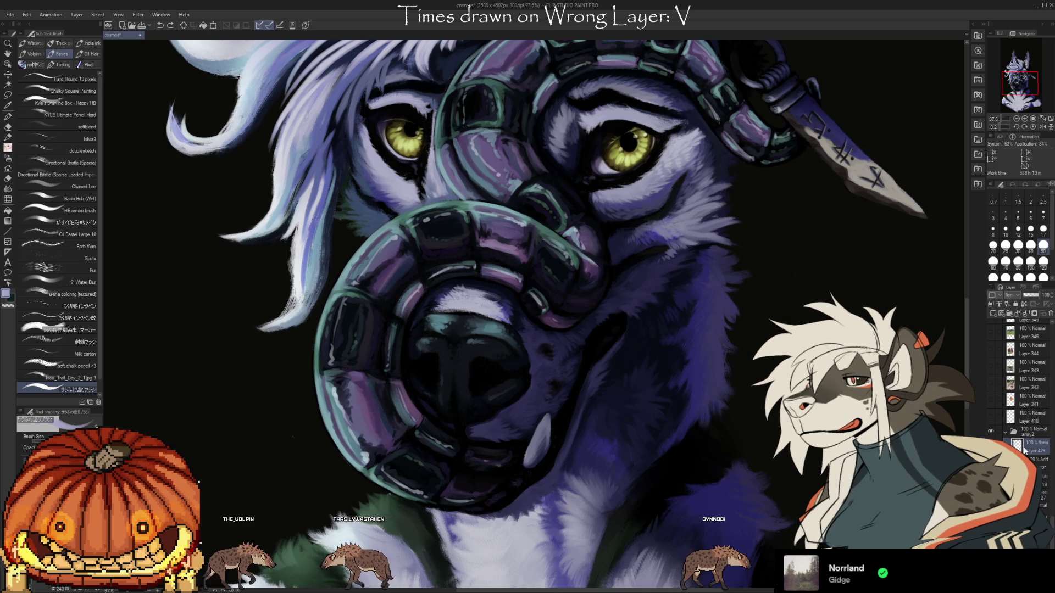
# - Shrink the brush to size 15 and sample dark and lavender-grey colours from the muzzle, mask and fur
pyautogui.keyDown('alt'); pyautogui.click(349, 319); pyautogui.keyUp('alt')
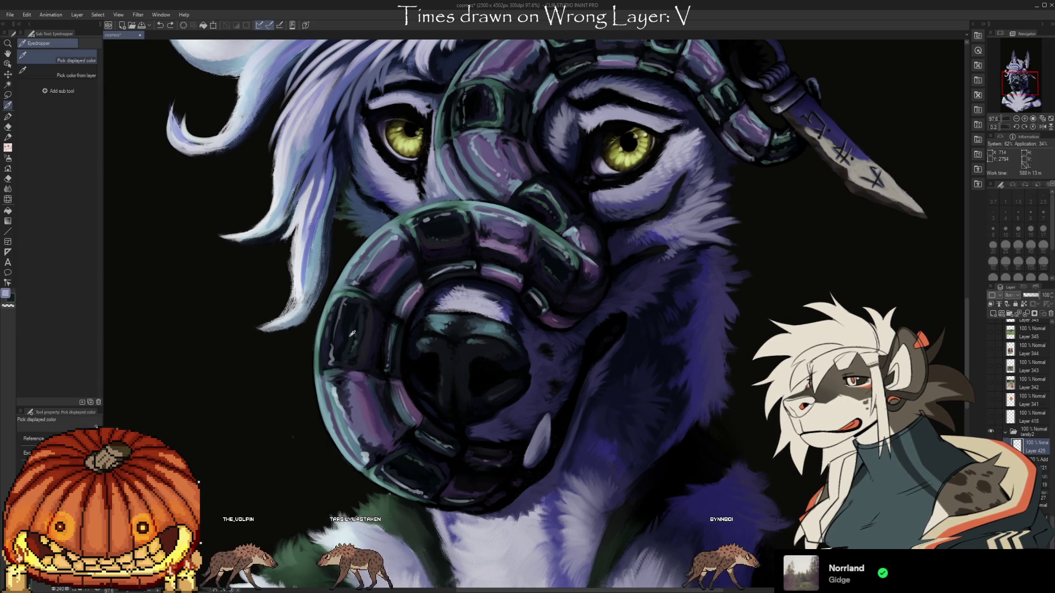
pyautogui.press('[')
pyautogui.press('[')
pyautogui.press('[')
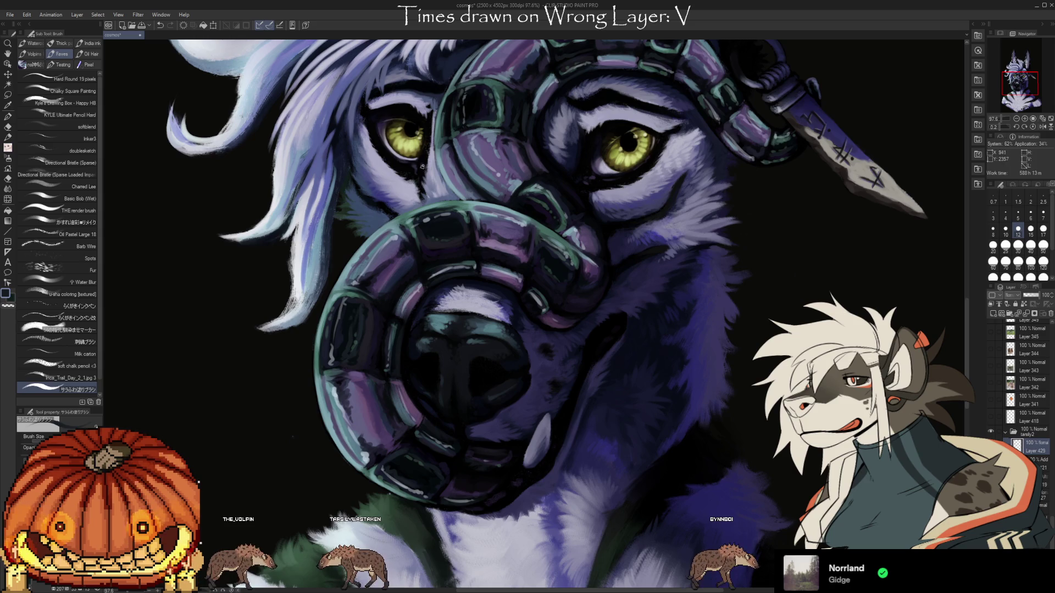
pyautogui.keyDown('alt'); pyautogui.click(366, 280); pyautogui.keyUp('alt')
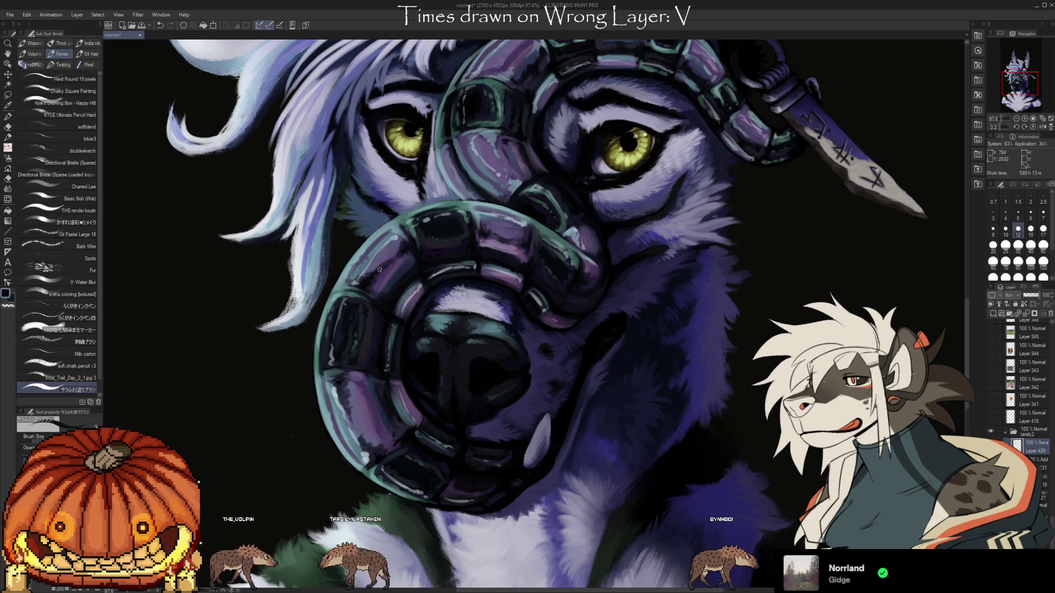
pyautogui.keyDown('alt'); pyautogui.click(372, 265); pyautogui.keyUp('alt')
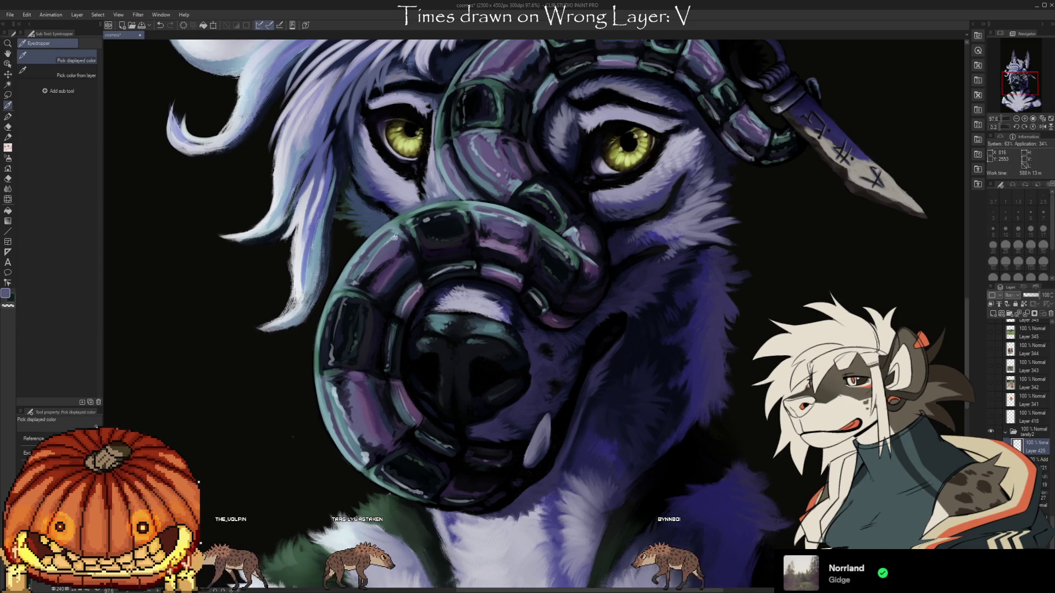
pyautogui.keyDown('alt'); pyautogui.click(371, 263); pyautogui.keyUp('alt')
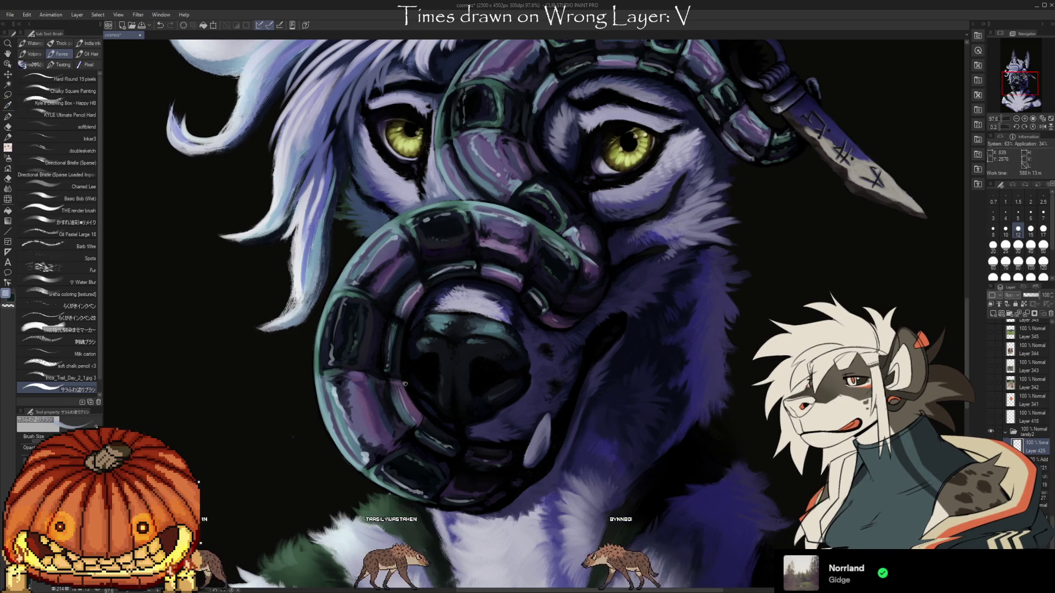
pyautogui.scroll(-2, 379, 302)
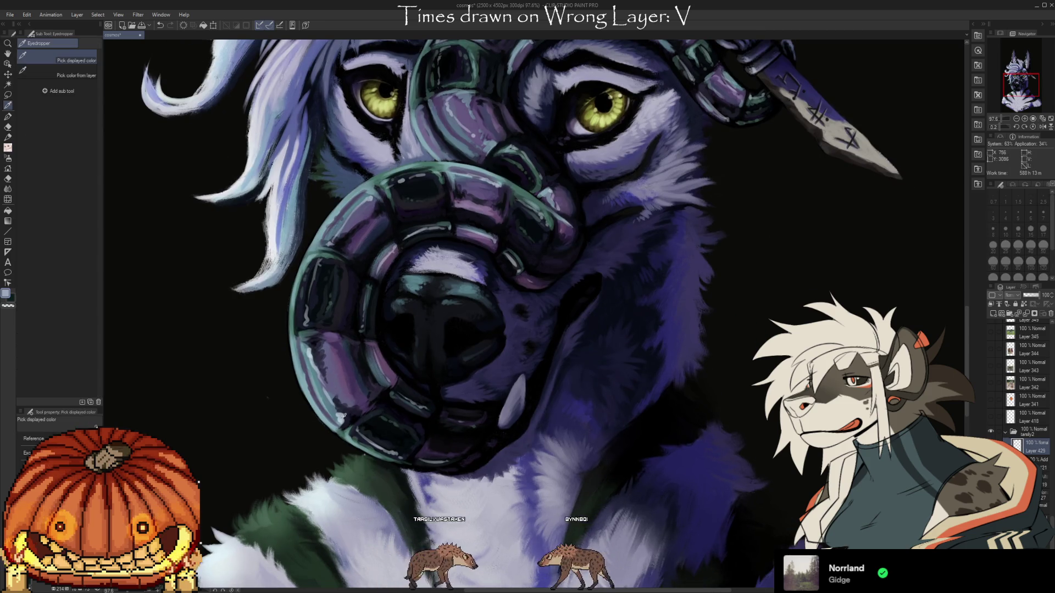
pyautogui.keyDown('alt'); pyautogui.click(339, 419); pyautogui.keyUp('alt')
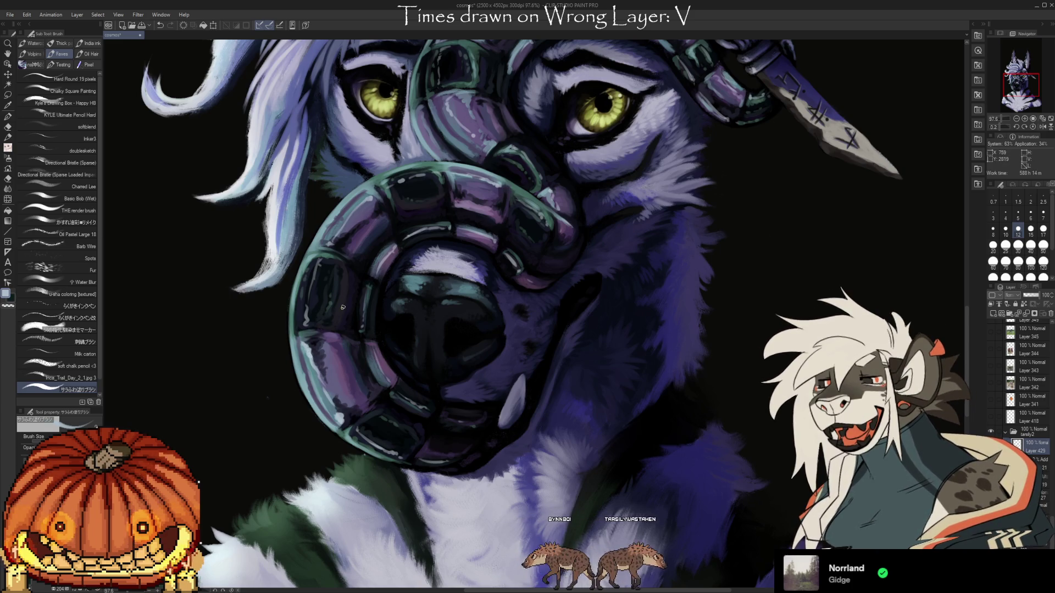
# - Pan the view up the hyena's head to show the ear and spear shaft
pyautogui.moveTo(701, 397)
pyautogui.mouseDown()
pyautogui.moveTo(758, 435)
pyautogui.moveTo(705, 488)
pyautogui.mouseUp()
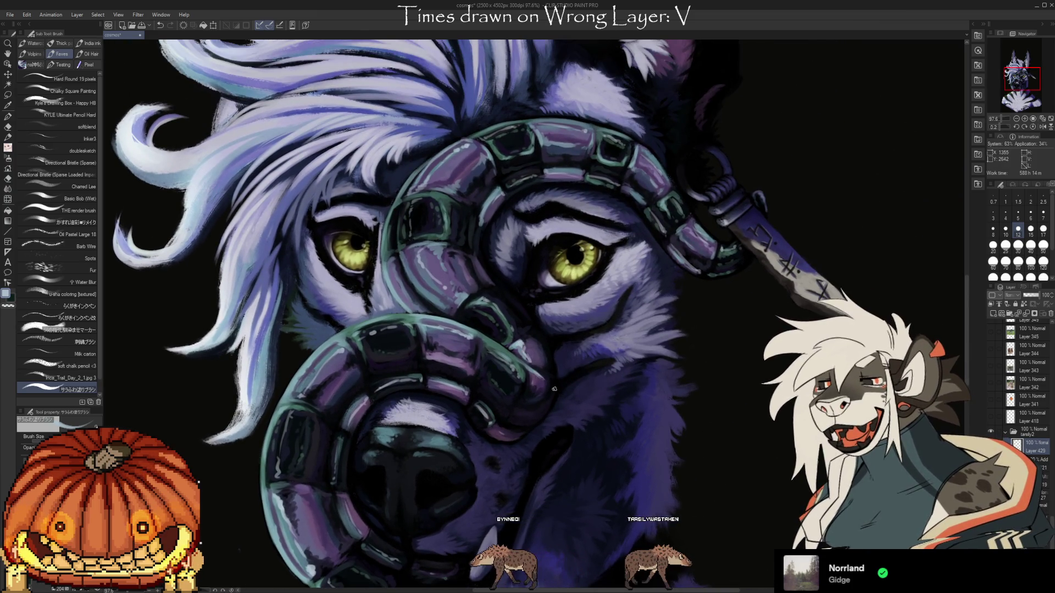
pyautogui.moveTo(742, 396); pyautogui.dragTo(737, 425)
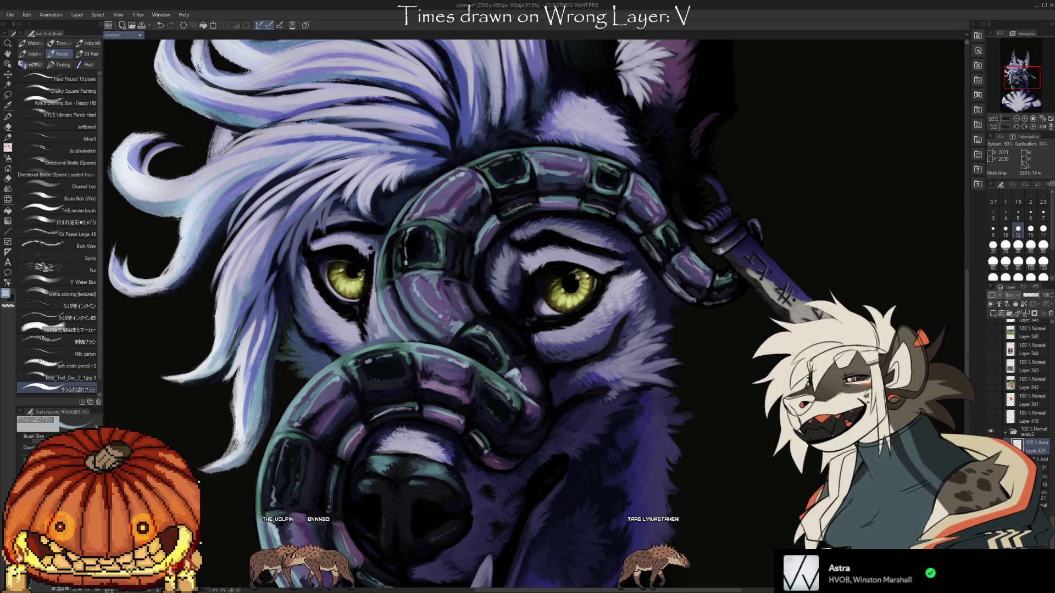
pyautogui.moveTo(740, 389)
pyautogui.mouseDown()
pyautogui.moveTo(729, 461)
pyautogui.moveTo(737, 449)
pyautogui.moveTo(677, 455)
pyautogui.mouseUp()
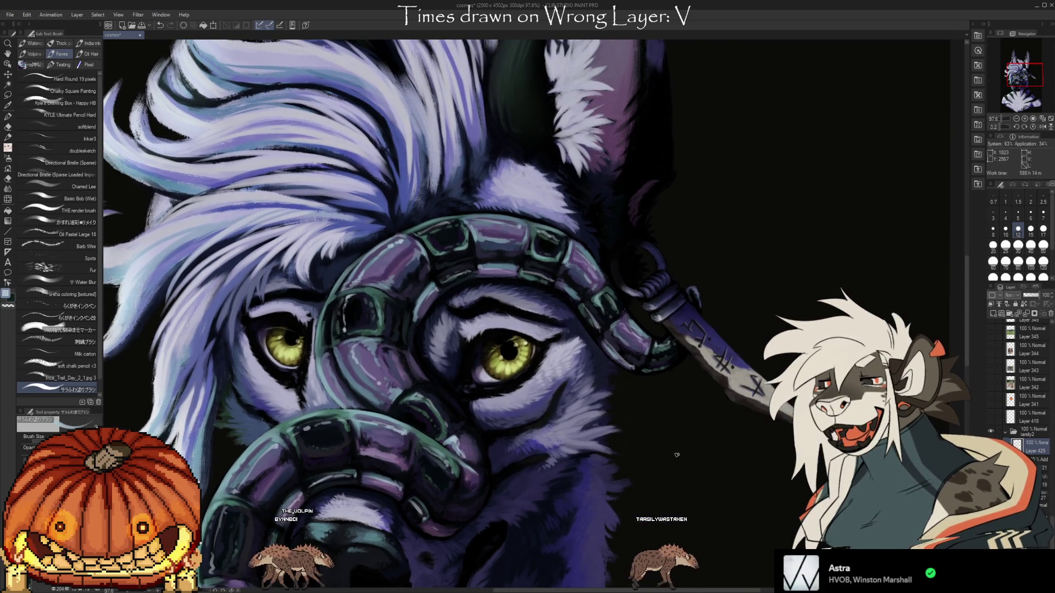
# - Sample a dark colour from the painting and tilt the view of the face
pyautogui.keyDown('alt'); pyautogui.click(435, 274); pyautogui.keyUp('alt')
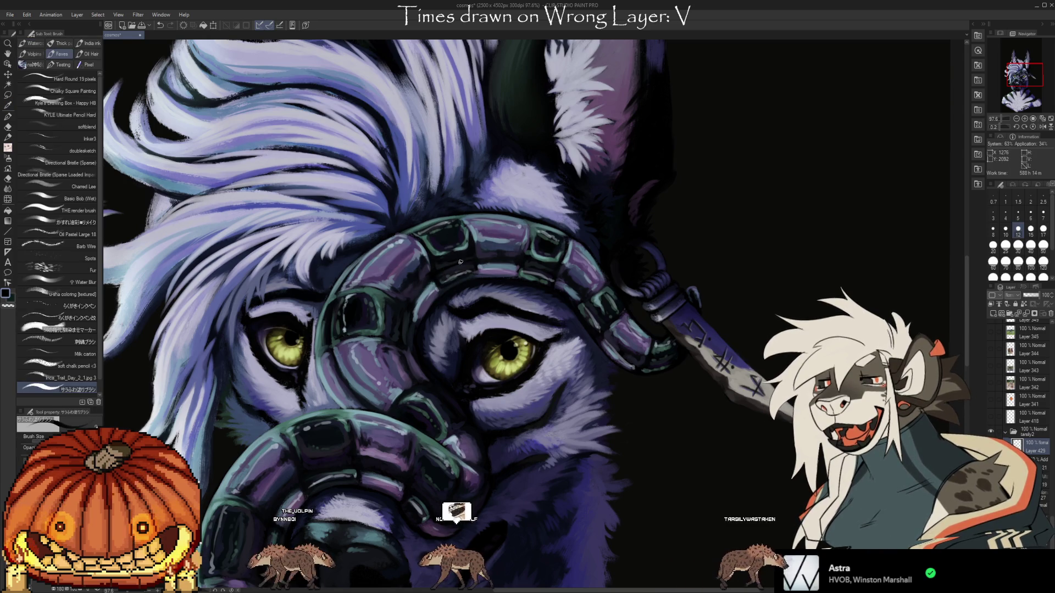
pyautogui.press('i')
pyautogui.press('b')
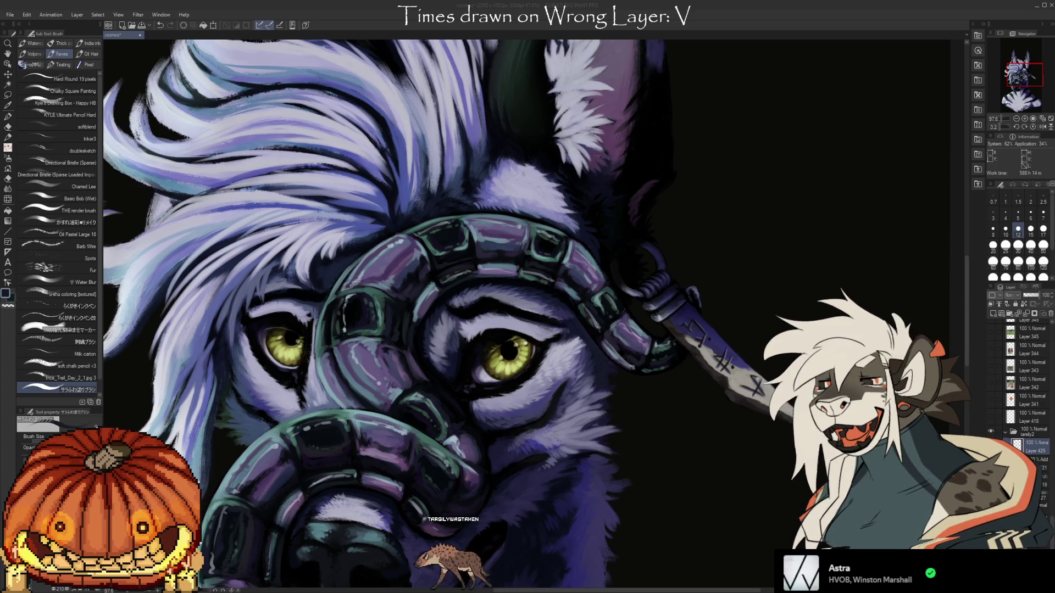
pyautogui.moveTo(687, 429); pyautogui.dragTo(703, 394)
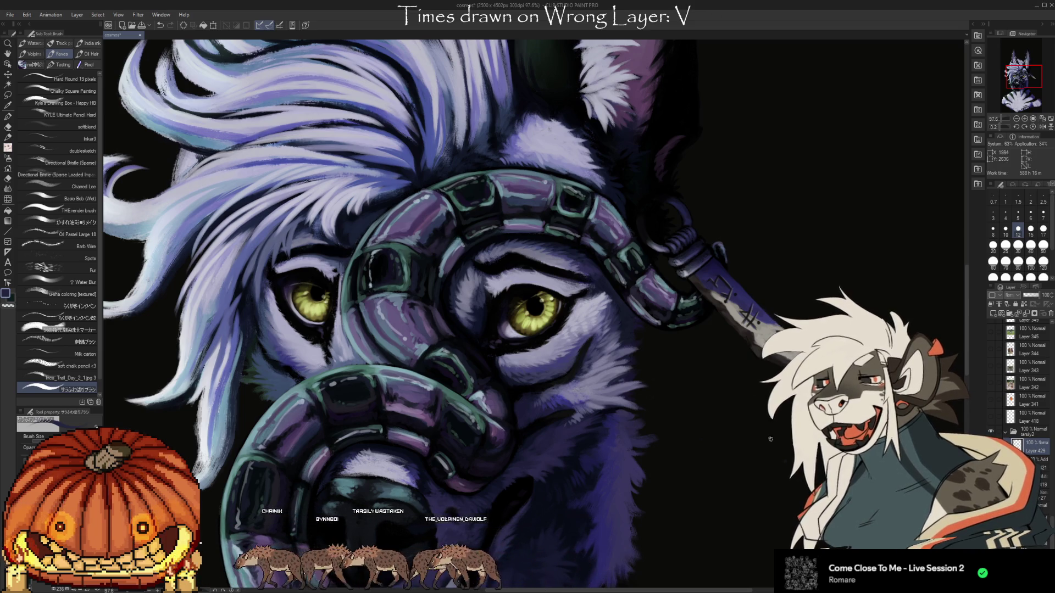
# - Nudge the view up and right to frame the muzzle, mask ring and chest fur
pyautogui.moveTo(770, 439); pyautogui.dragTo(760, 457)
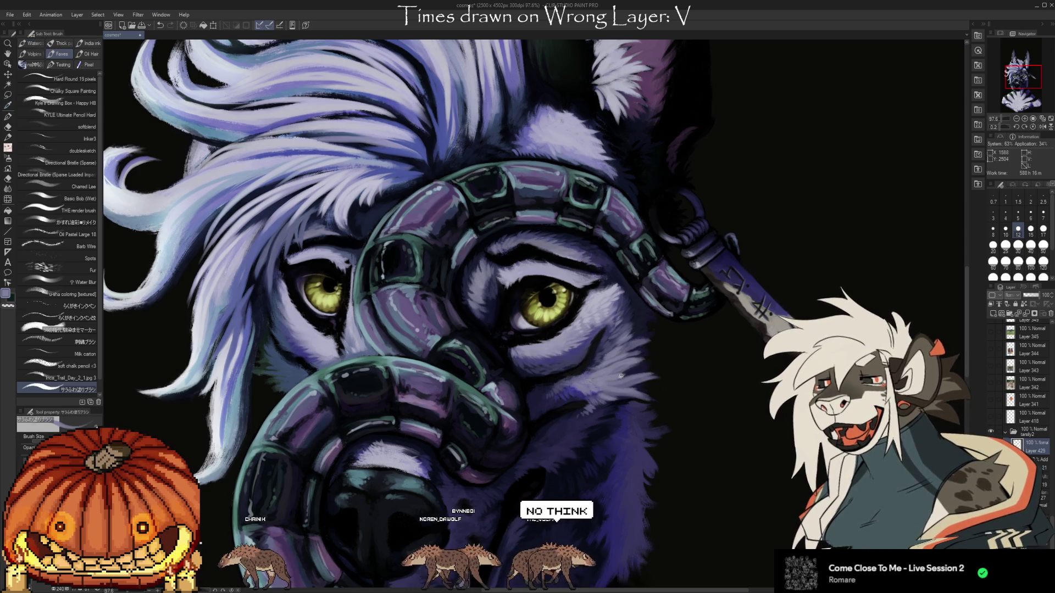
pyautogui.moveTo(690, 410)
pyautogui.mouseDown()
pyautogui.moveTo(766, 362)
pyautogui.moveTo(684, 377)
pyautogui.mouseUp()
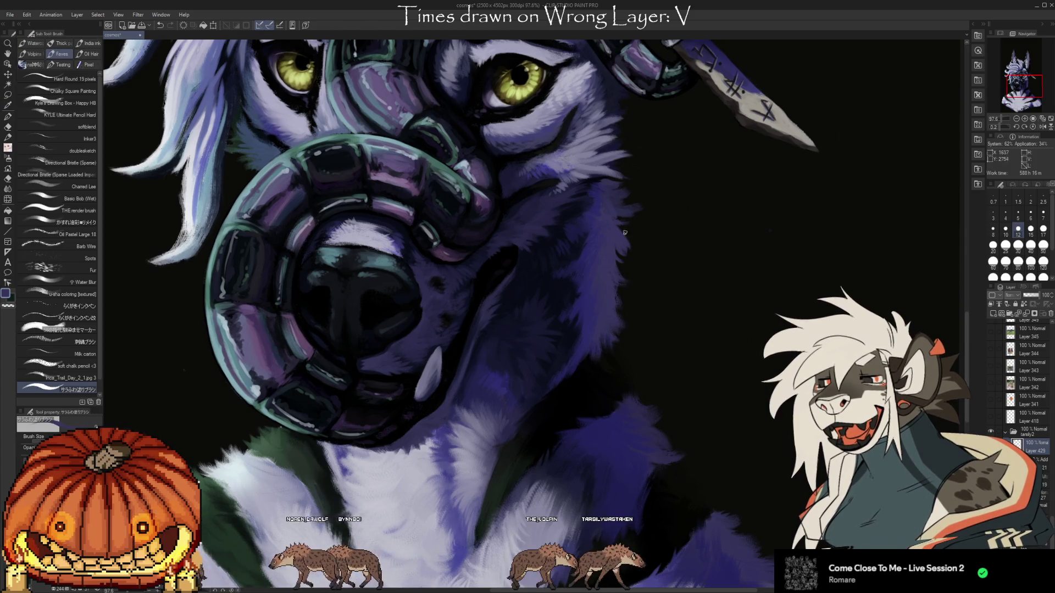
# - Pan down past the chest fur to frame the large furry paw
pyautogui.moveTo(642, 230)
pyautogui.mouseDown()
pyautogui.moveTo(695, 108)
pyautogui.moveTo(708, 125)
pyautogui.mouseUp()
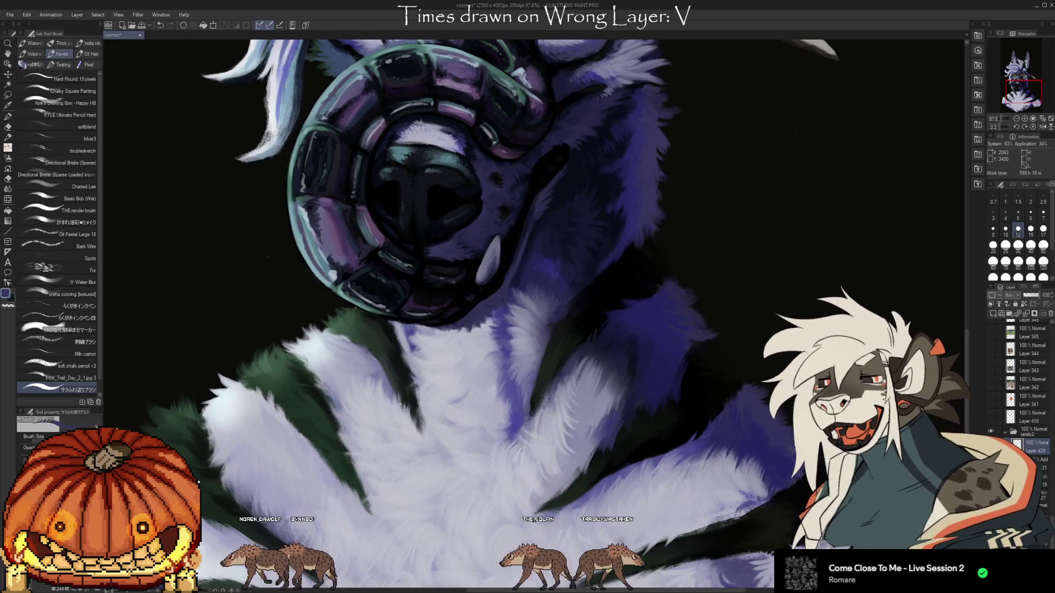
pyautogui.moveTo(694, 348); pyautogui.dragTo(641, 337)
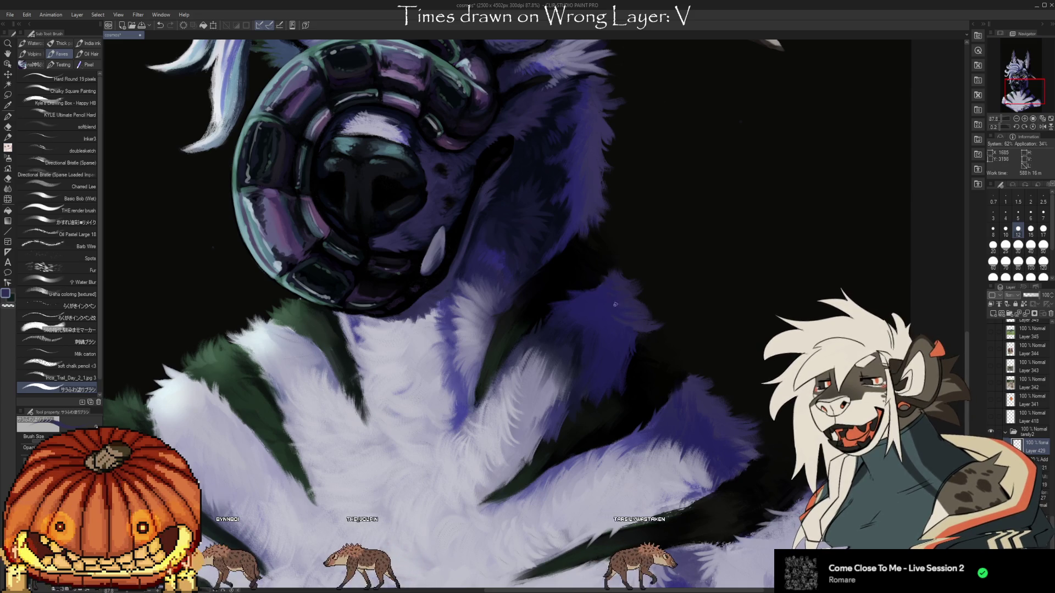
pyautogui.moveTo(649, 272); pyautogui.dragTo(566, 207)
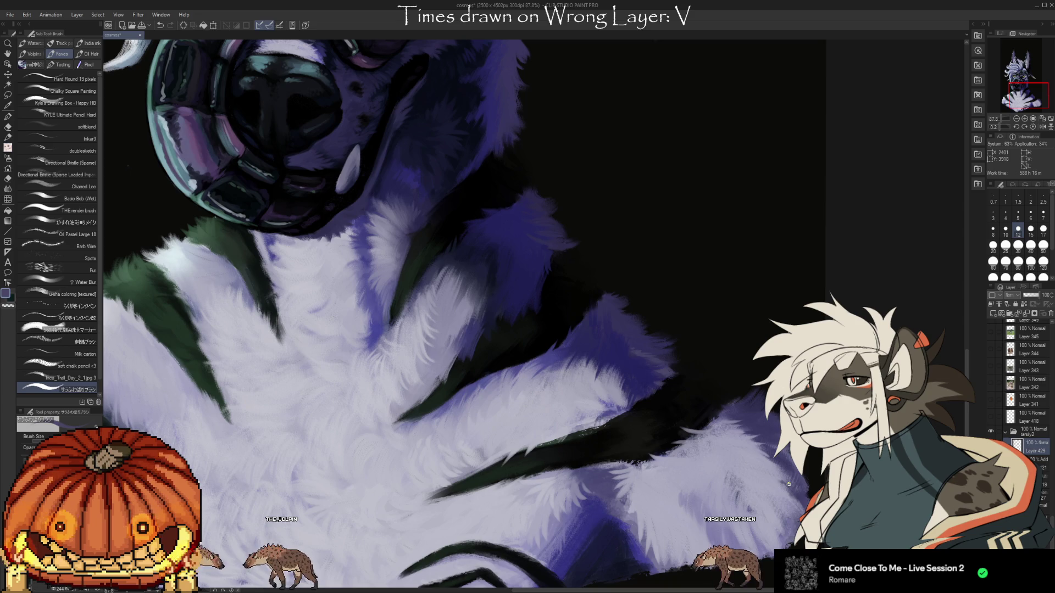
pyautogui.moveTo(789, 484); pyautogui.dragTo(784, 391)
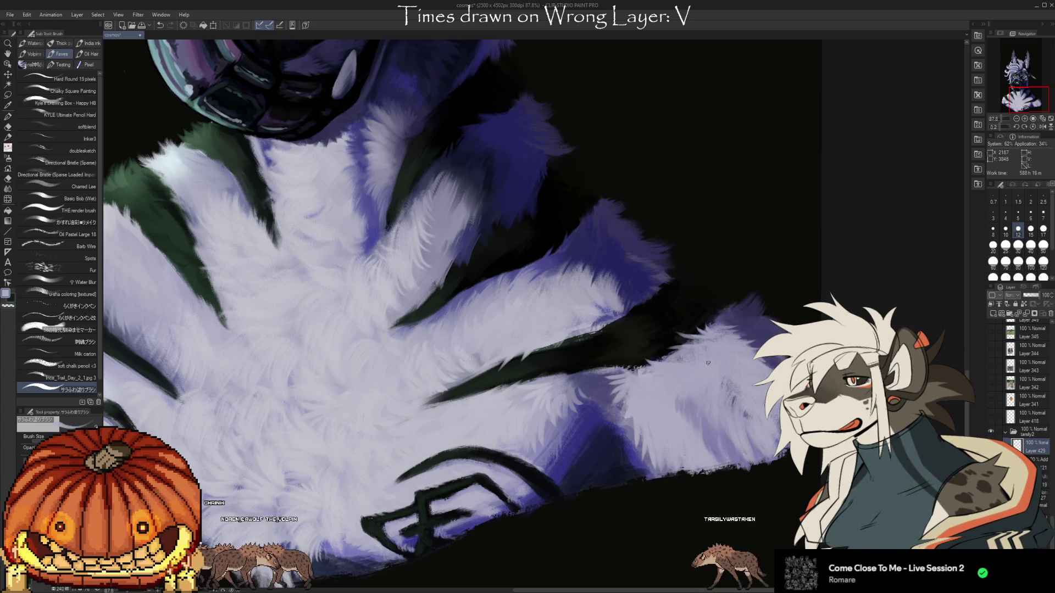
pyautogui.moveTo(766, 507); pyautogui.dragTo(920, 452)
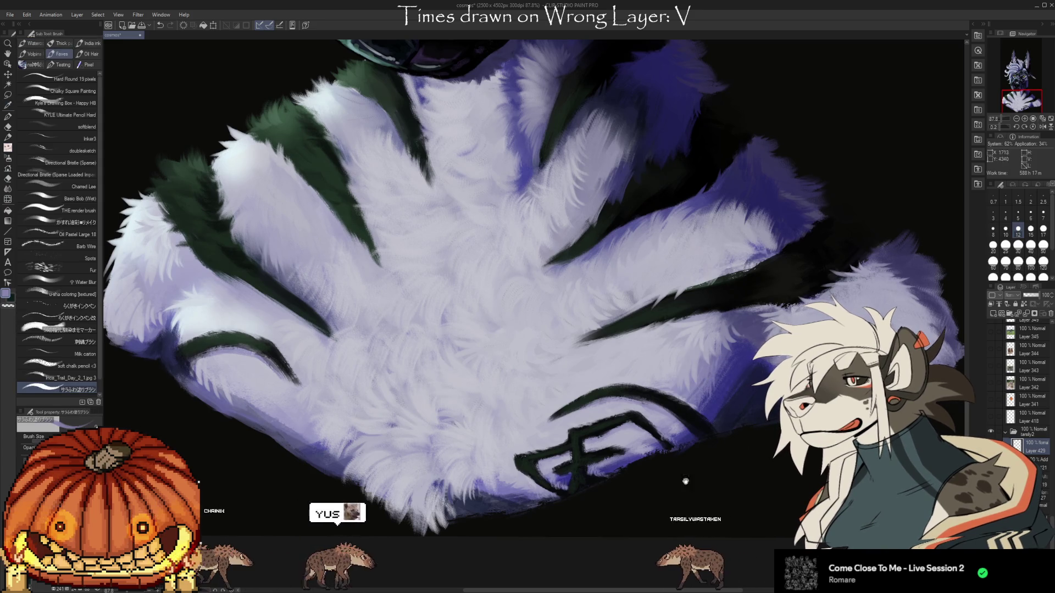
pyautogui.moveTo(713, 363); pyautogui.dragTo(850, 319)
# - Sample several colours from the paw fur while shifting the view toward the paw
pyautogui.press('i')
pyautogui.press('b')
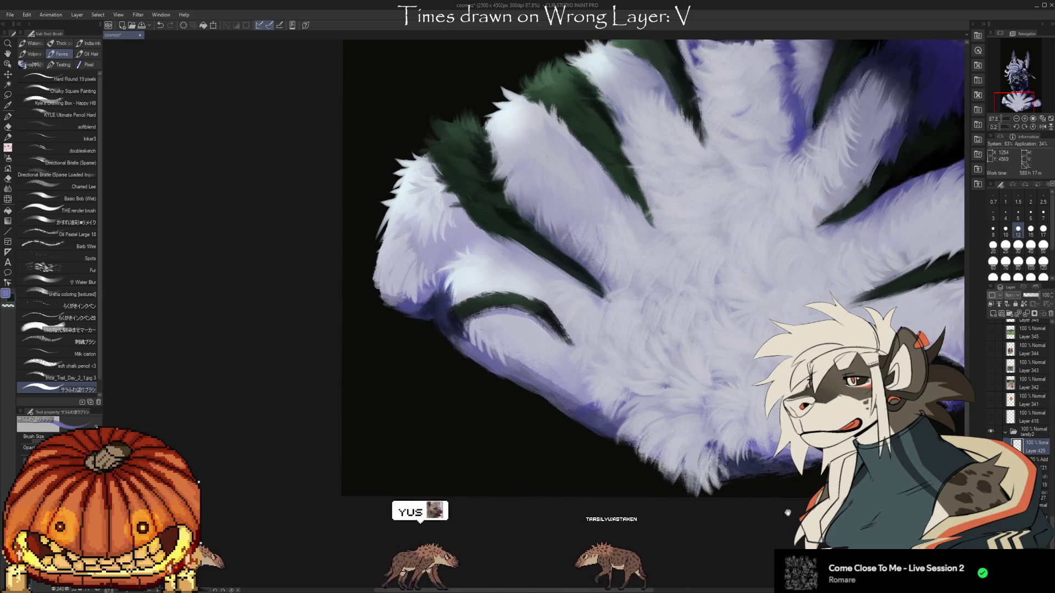
pyautogui.moveTo(745, 449); pyautogui.dragTo(851, 465)
pyautogui.press('i')
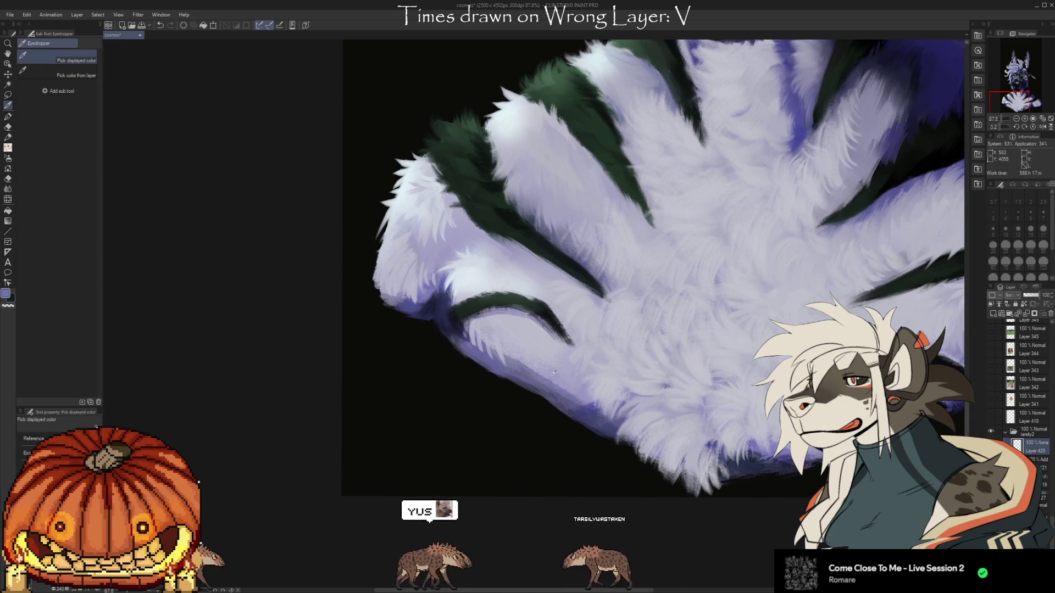
pyautogui.press('b')
pyautogui.press('i')
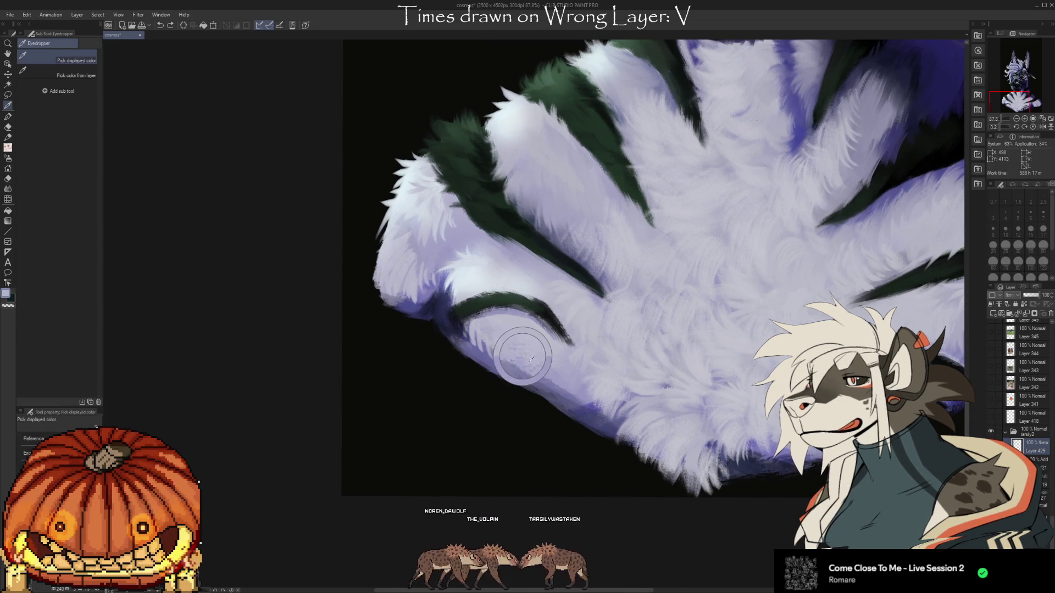
pyautogui.press('b')
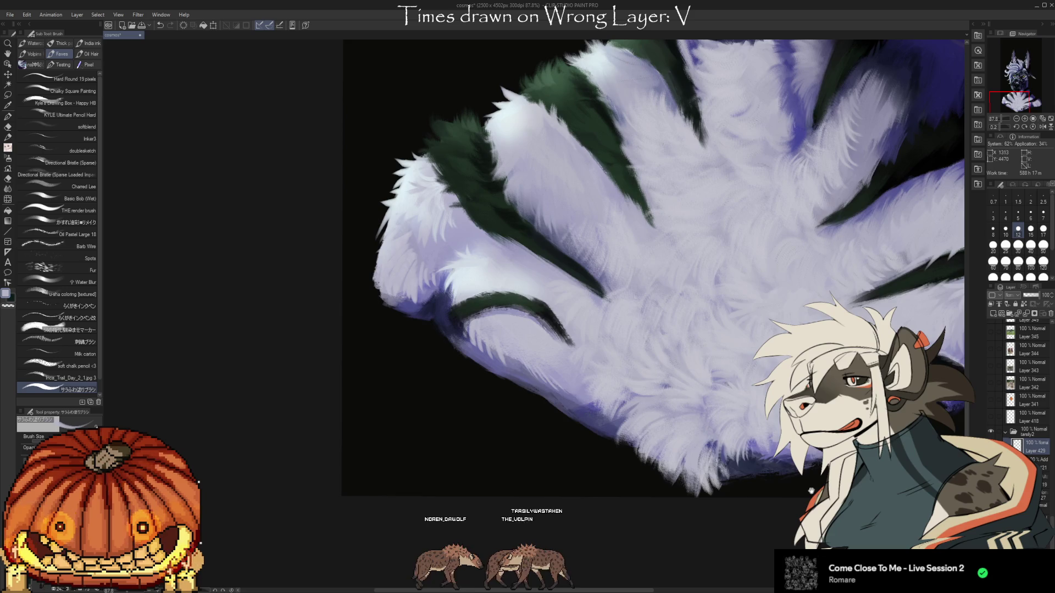
# - Sample more paw-fur colours with chest and paw in view, then zoom out
pyautogui.moveTo(541, 373)
pyautogui.mouseDown()
pyautogui.moveTo(436, 416)
pyautogui.moveTo(494, 449)
pyautogui.mouseUp()
pyautogui.moveTo(369, 308); pyautogui.dragTo(456, 326)
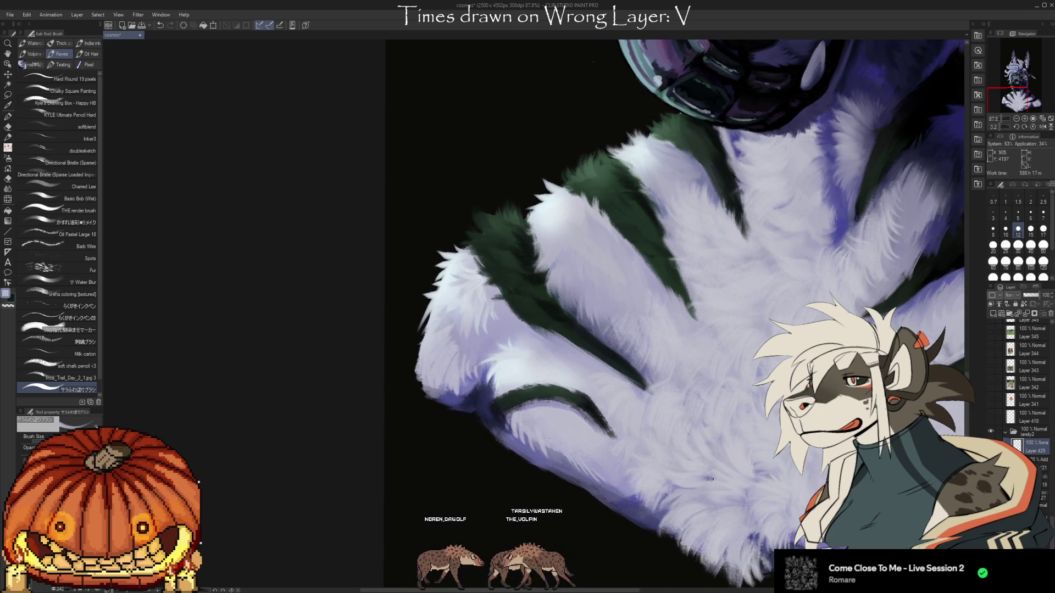
pyautogui.press('i')
pyautogui.press('b')
pyautogui.press('i')
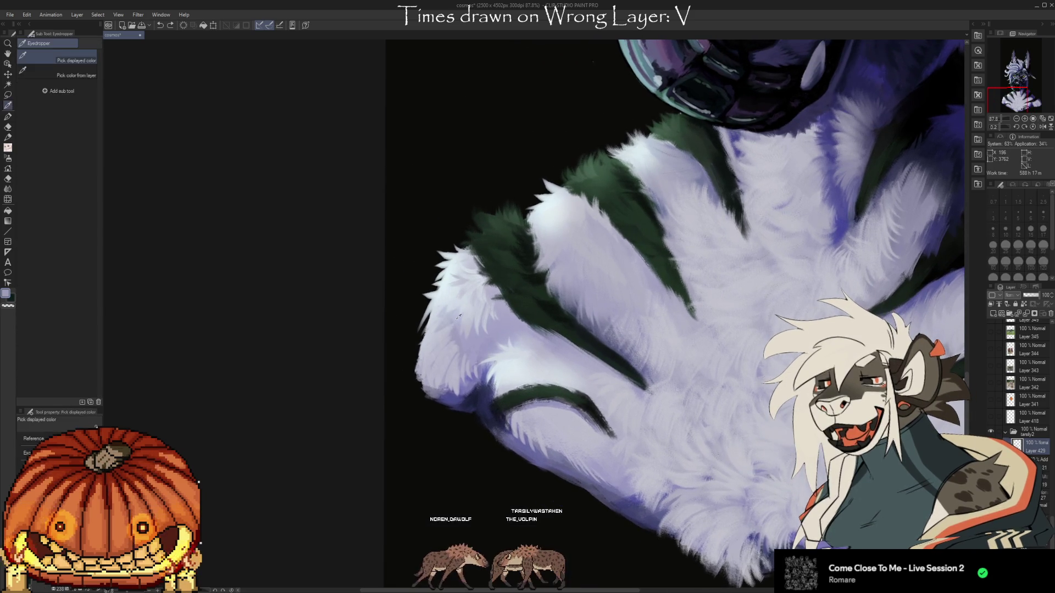
pyautogui.press('b')
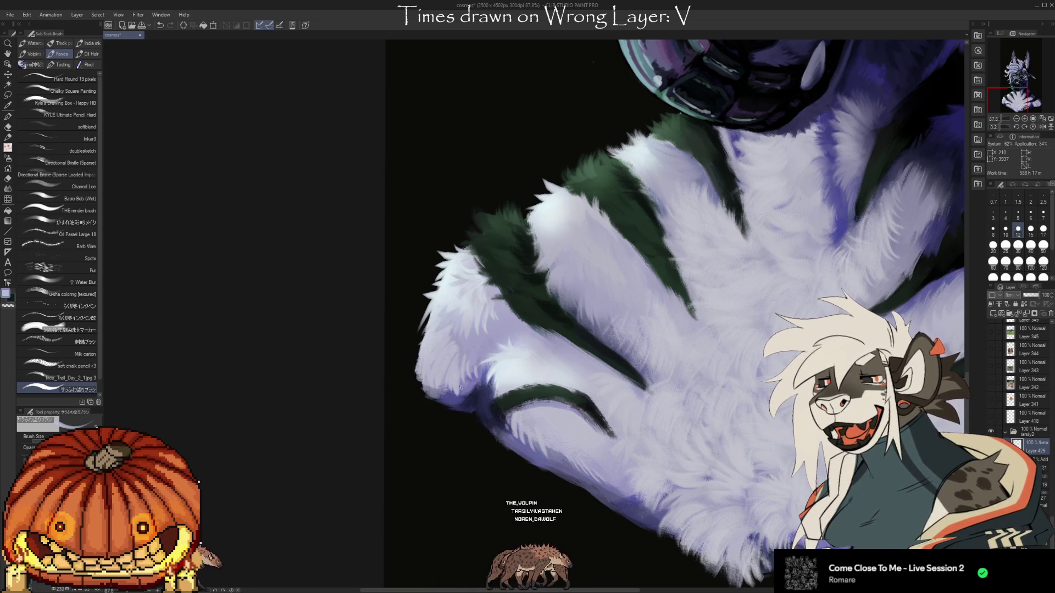
pyautogui.scroll(-3, 322, 520)
# - Hand-letter 'BRB' in white to the right of the hyena's muzzle
pyautogui.scroll(-2, 532, 316)
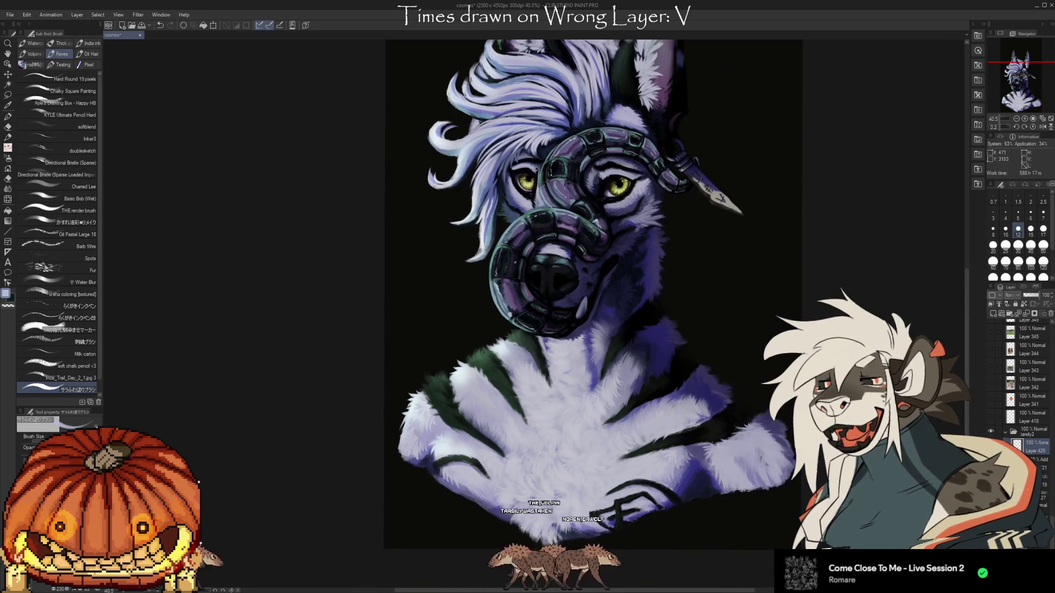
pyautogui.scroll(3, 658, 149)
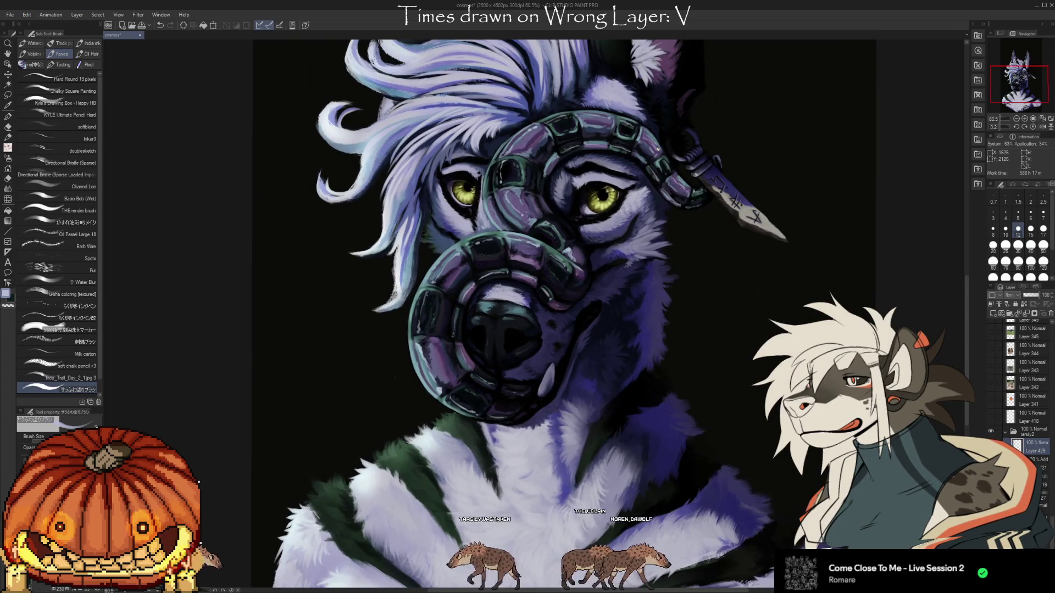
pyautogui.moveTo(697, 291)
pyautogui.mouseDown()
pyautogui.moveTo(714, 324)
pyautogui.moveTo(738, 324)
pyautogui.moveTo(754, 296)
pyautogui.moveTo(748, 325)
pyautogui.mouseUp()
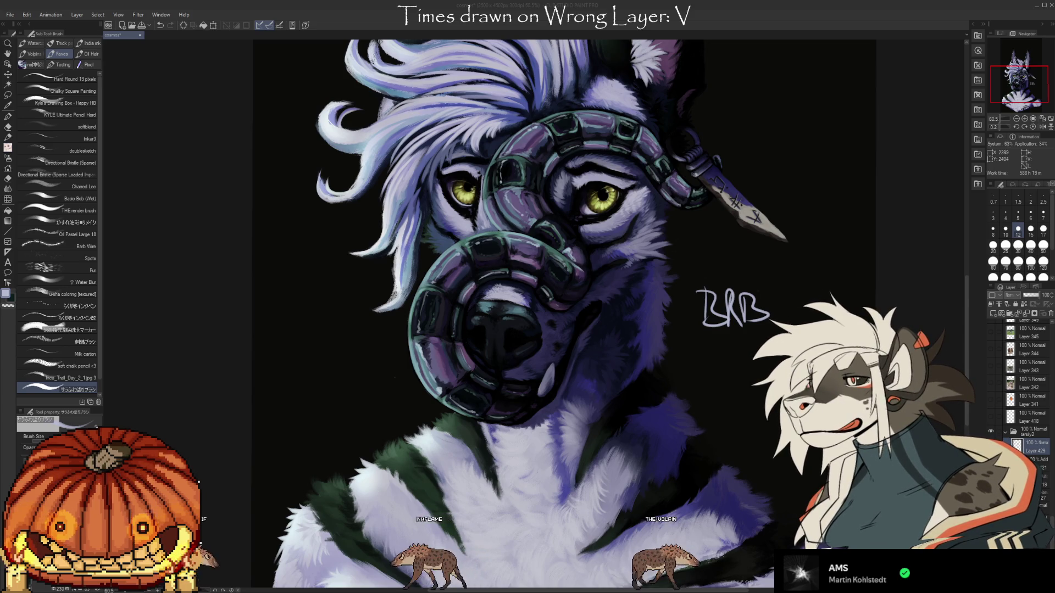
# - Scroll the canvas of the poster file showing the dog photo over the ship scene
pyautogui.scroll(-3, 600, 249)
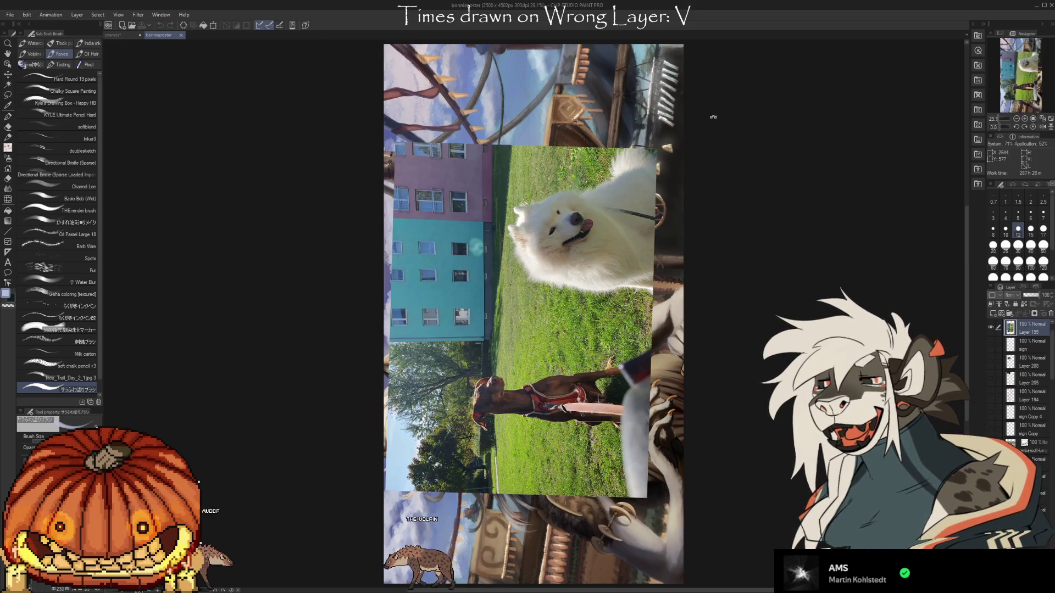
# - Rotate the view upright, zoom in, and hide the dog photo layer
pyautogui.moveTo(713, 117); pyautogui.dragTo(729, 486)
pyautogui.scroll(2, 528, 297)
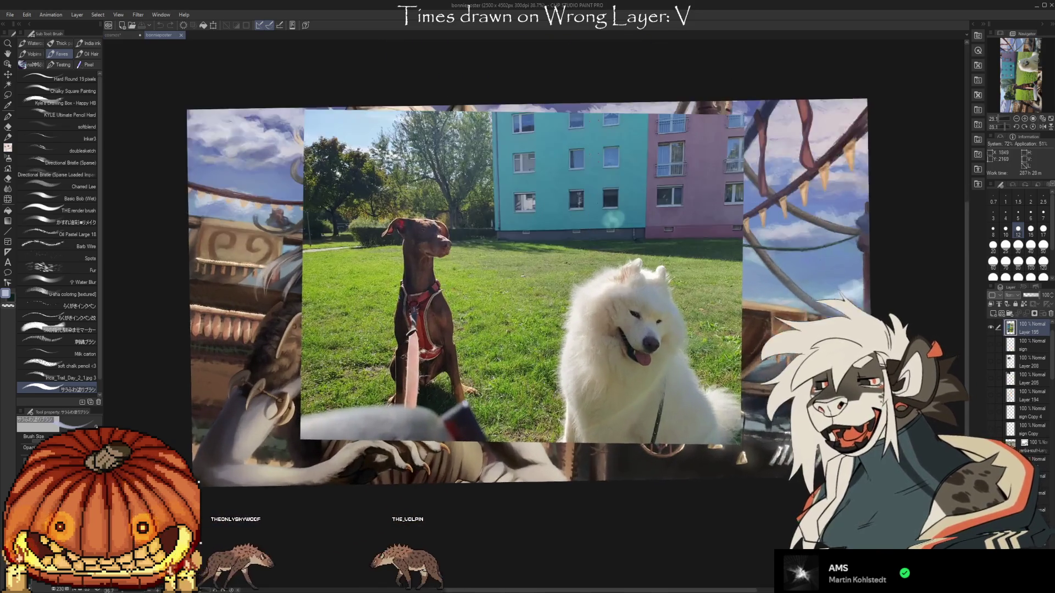
pyautogui.scroll(1, 521, 396)
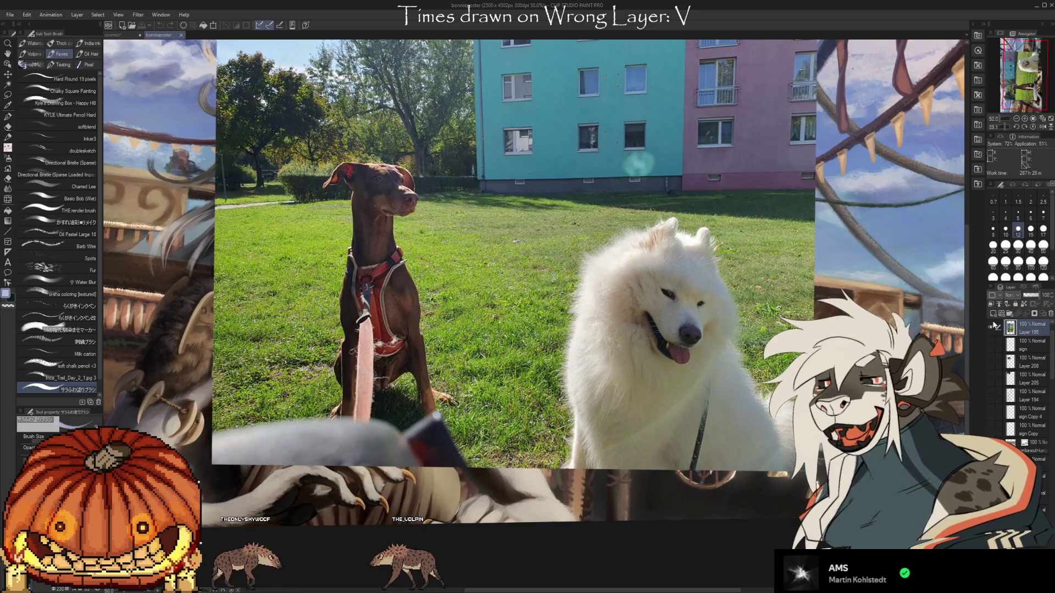
pyautogui.click(993, 325)
# - Hide the warrior folder and expand Folder 17 to see its layers
pyautogui.scroll(-5, 1009, 343)
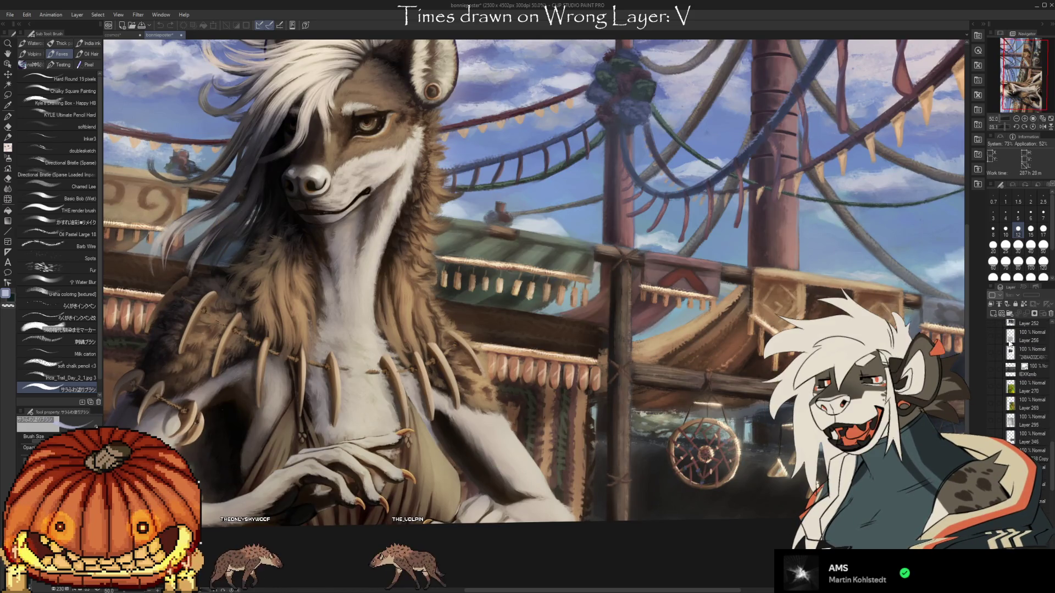
pyautogui.scroll(10, 1010, 343)
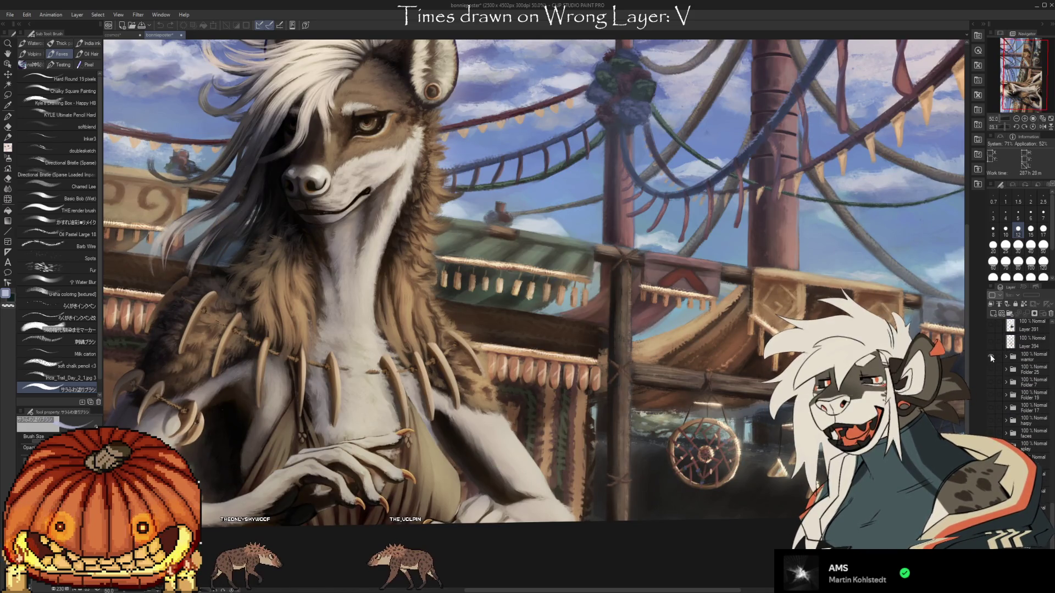
pyautogui.click(992, 357)
pyautogui.click(1005, 397)
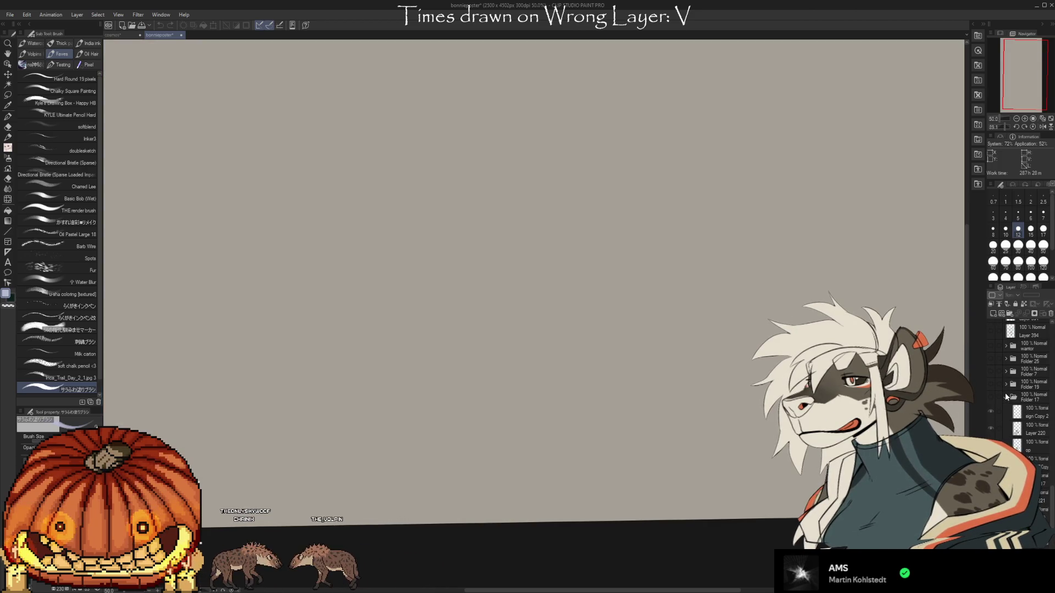
pyautogui.scroll(-10, 1007, 396)
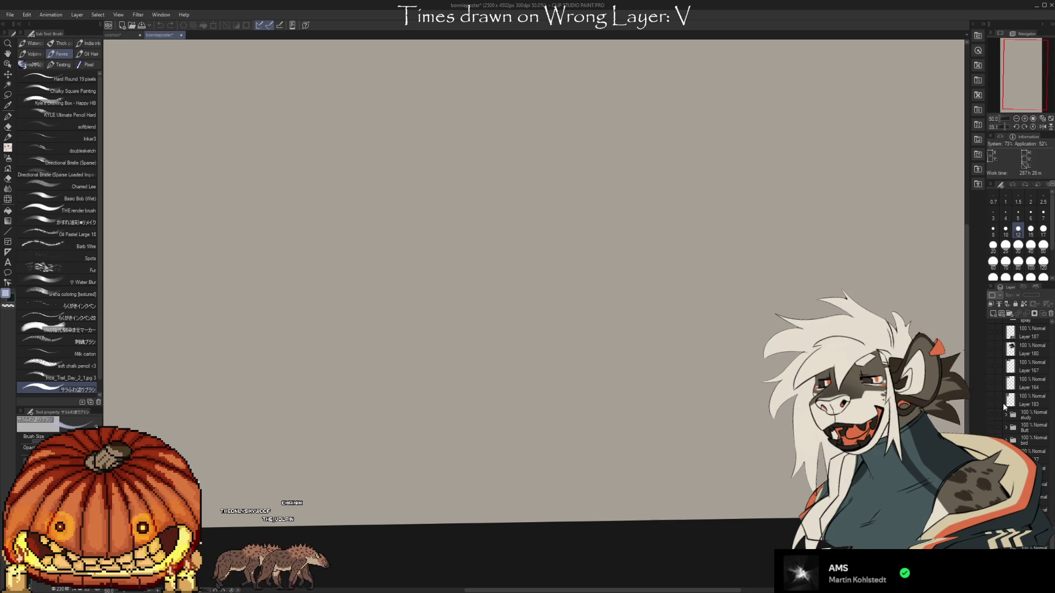
pyautogui.scroll(-2, 1003, 406)
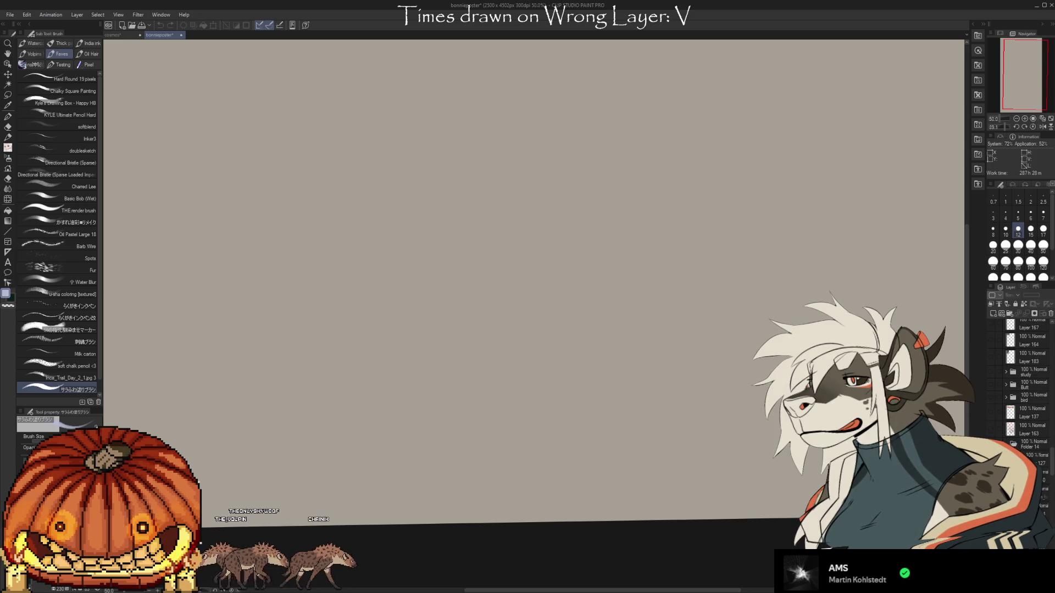
pyautogui.scroll(-5, 1005, 444)
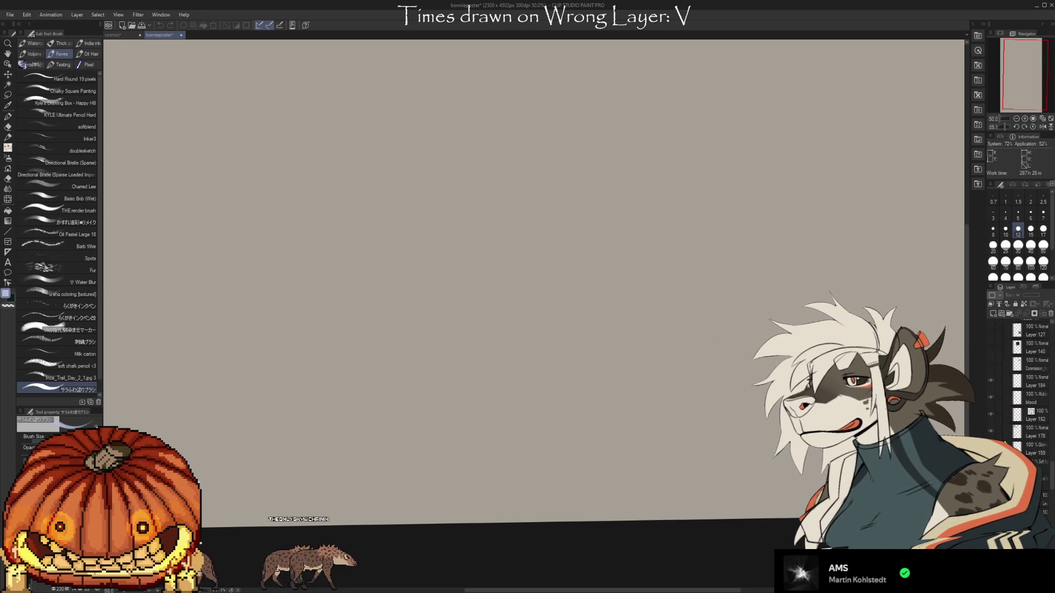
pyautogui.scroll(-5, 1005, 442)
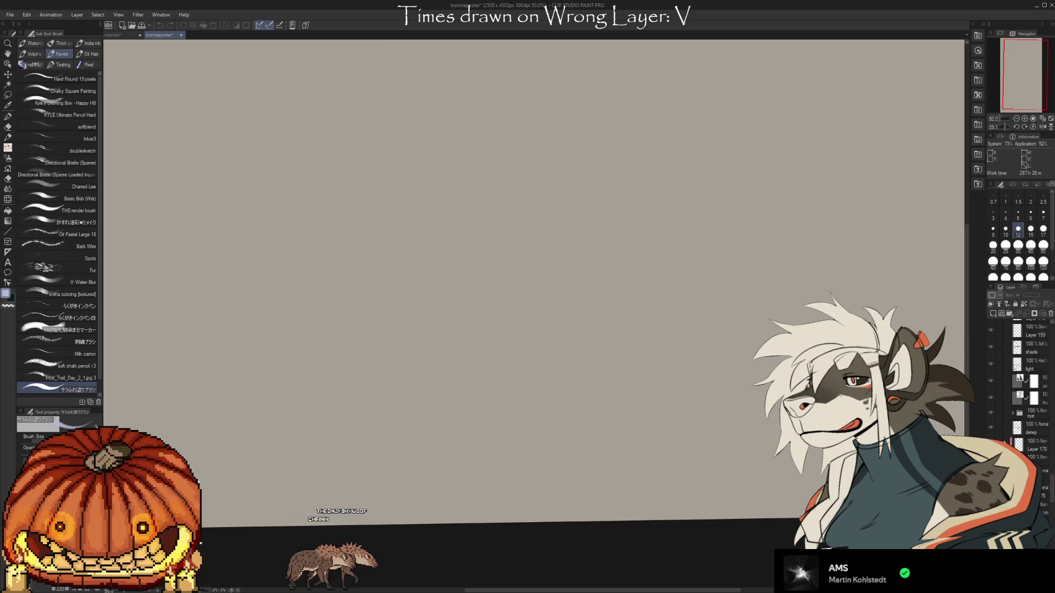
pyautogui.scroll(-8, 1004, 441)
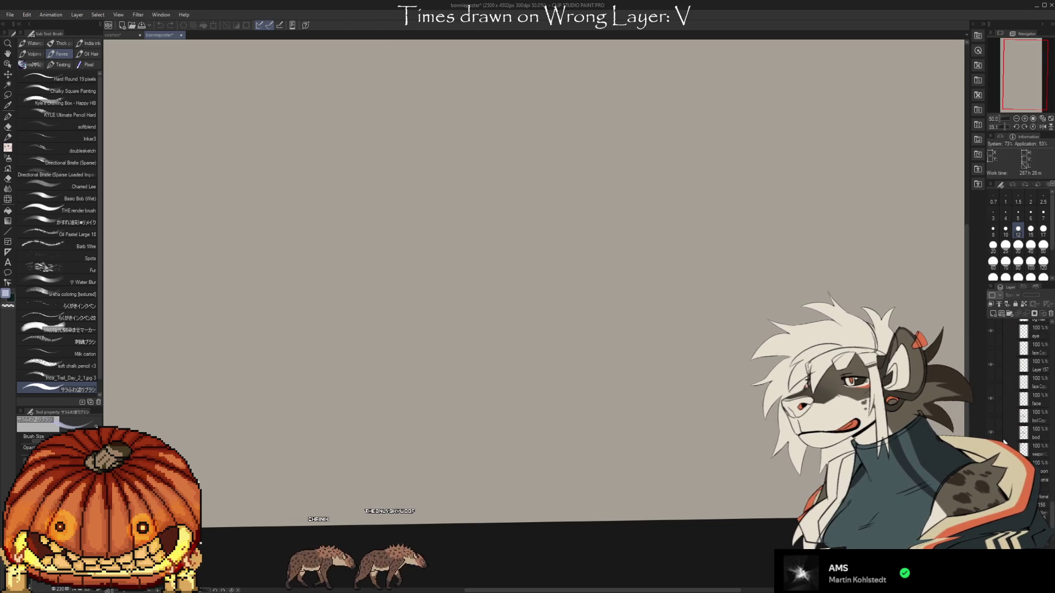
pyautogui.scroll(15, 1005, 439)
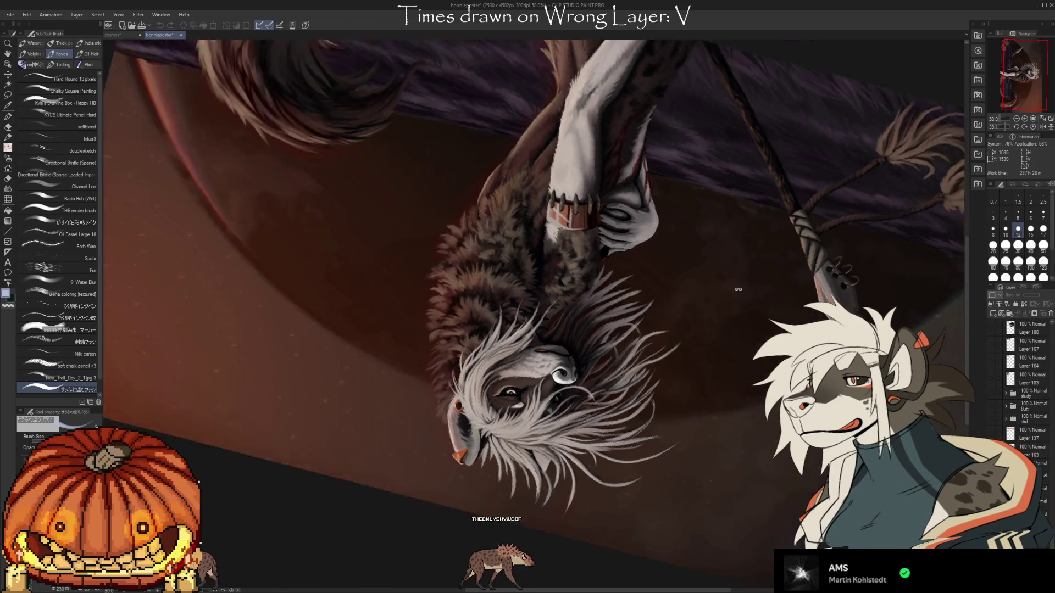
# - Rotate the canvas back to 0°, centre the hyena and zoom in on its face
pyautogui.moveTo(686, 306)
pyautogui.mouseDown()
pyautogui.moveTo(648, 440)
pyautogui.moveTo(494, 467)
pyautogui.moveTo(372, 406)
pyautogui.moveTo(357, 434)
pyautogui.mouseUp()
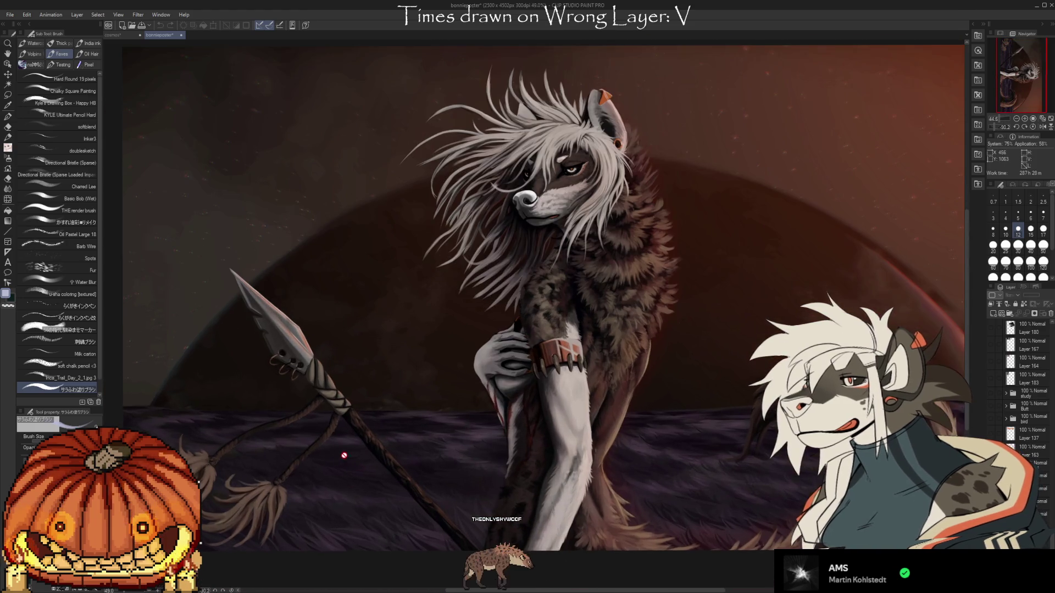
pyautogui.moveTo(690, 458); pyautogui.dragTo(665, 439)
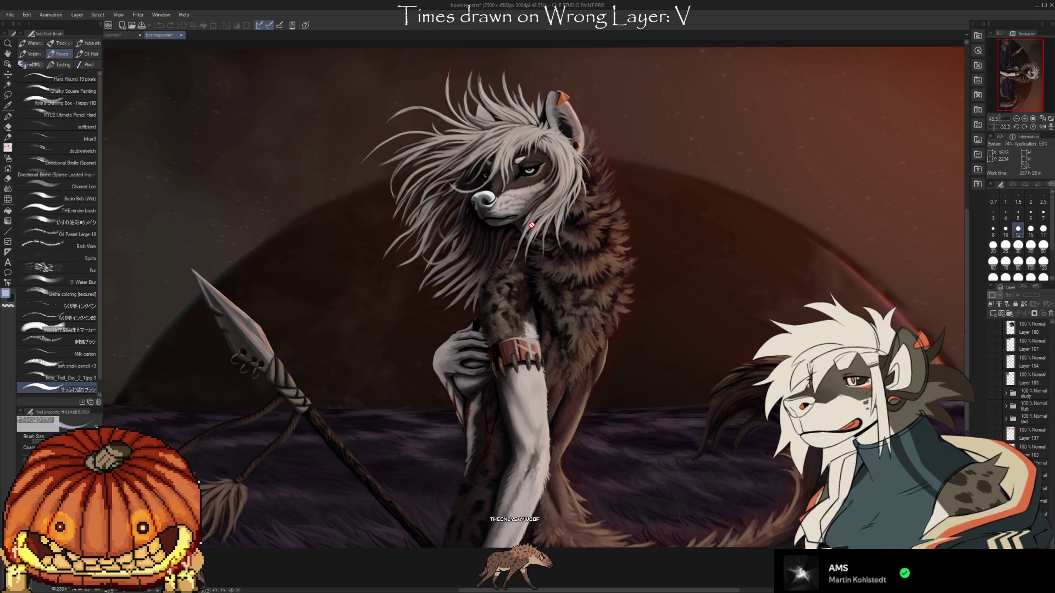
pyautogui.scroll(3, 531, 225)
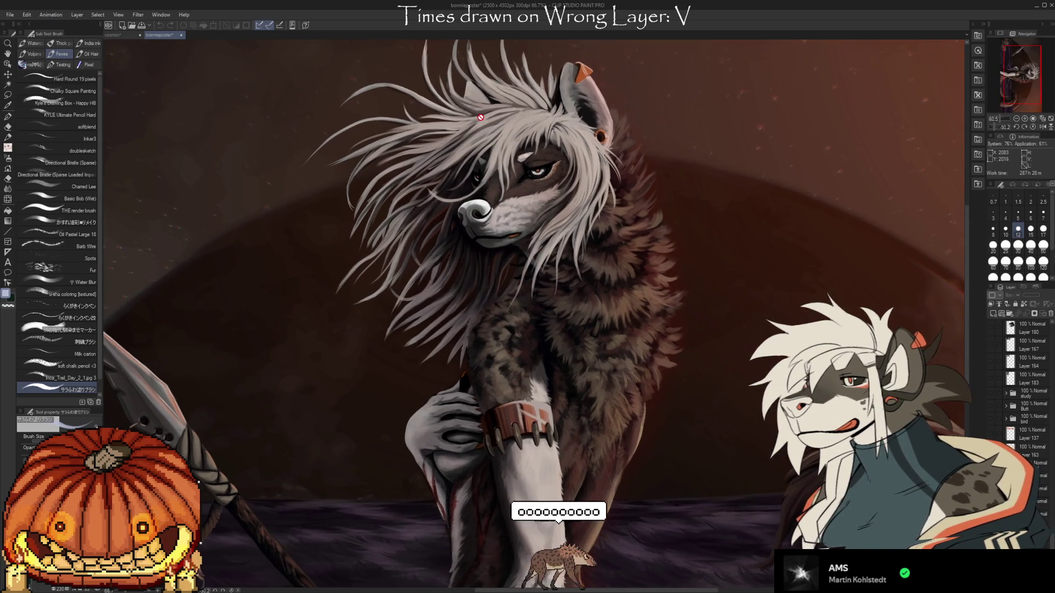
pyautogui.scroll(5, 480, 117)
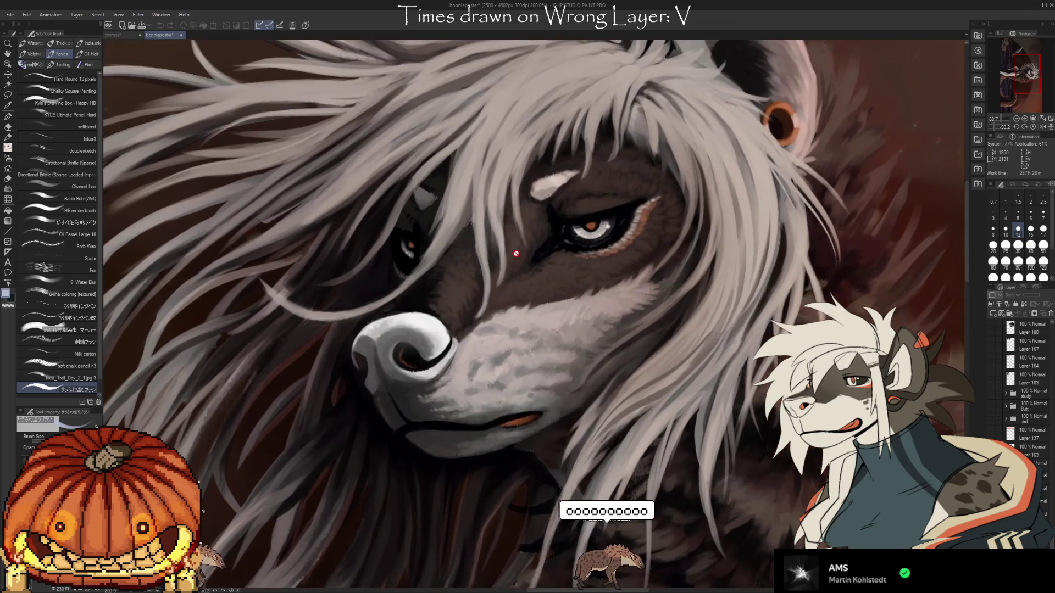
pyautogui.scroll(8, 515, 253)
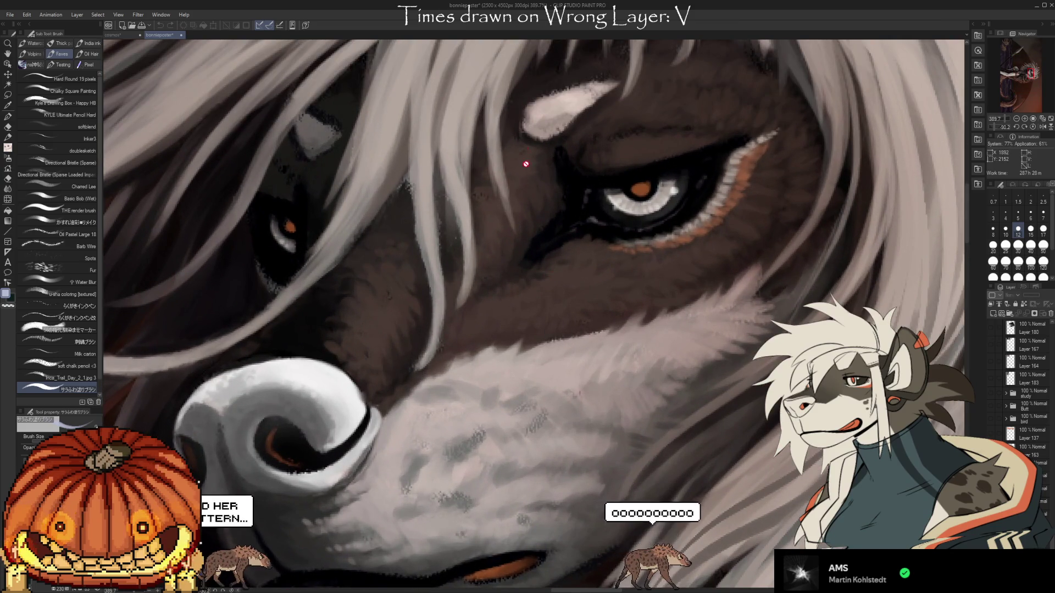
# - Zoom in and out to inspect the face and white mane, ending with the whole painting visible
pyautogui.scroll(-2, 377, 112)
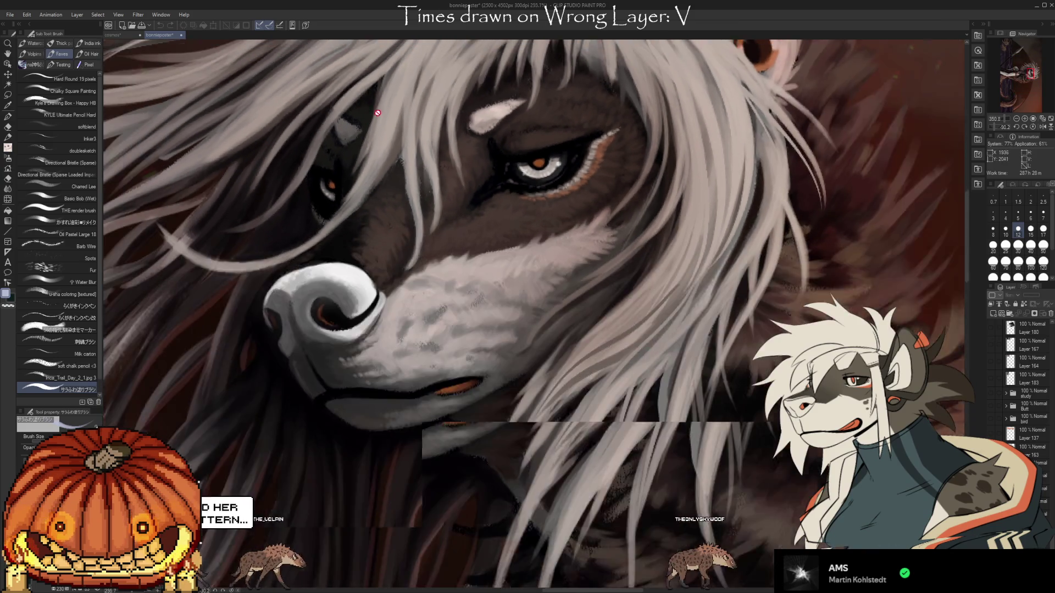
pyautogui.scroll(-5, 378, 113)
pyautogui.scroll(4, 443, 369)
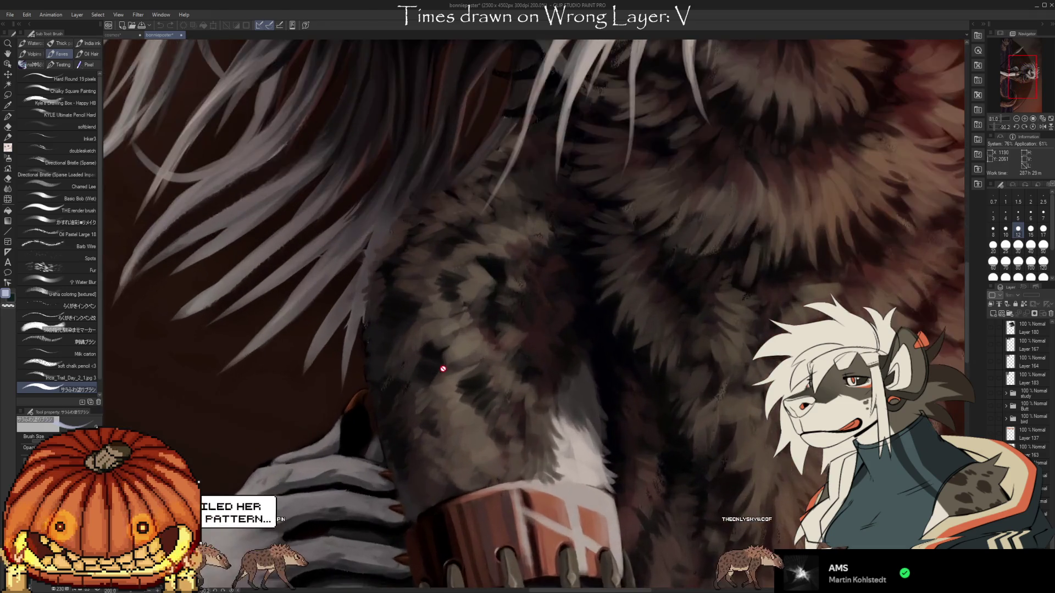
pyautogui.scroll(3, 442, 368)
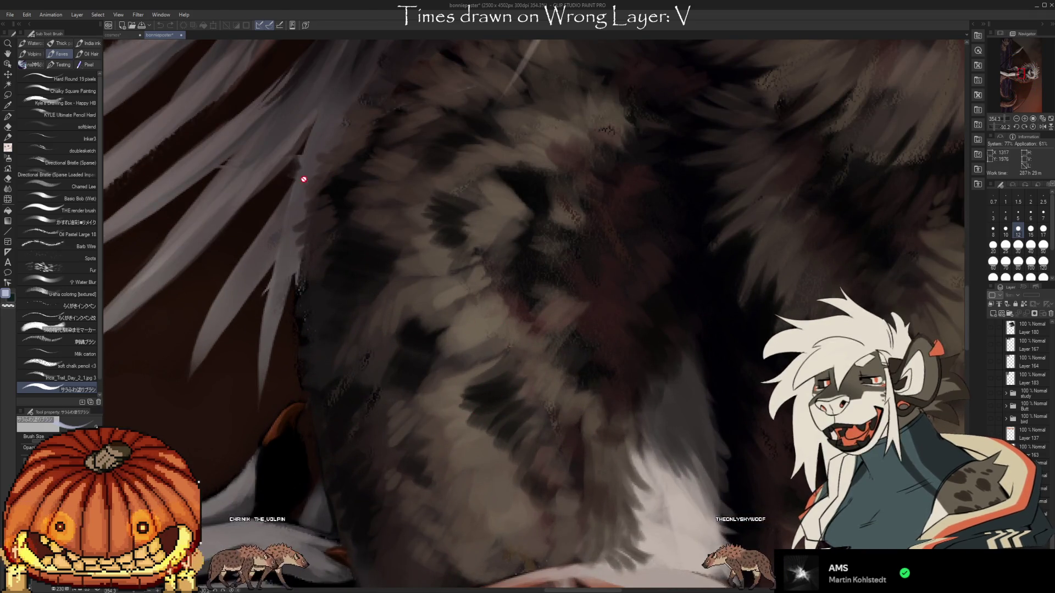
pyautogui.scroll(-5, 304, 179)
pyautogui.scroll(-1, 710, 168)
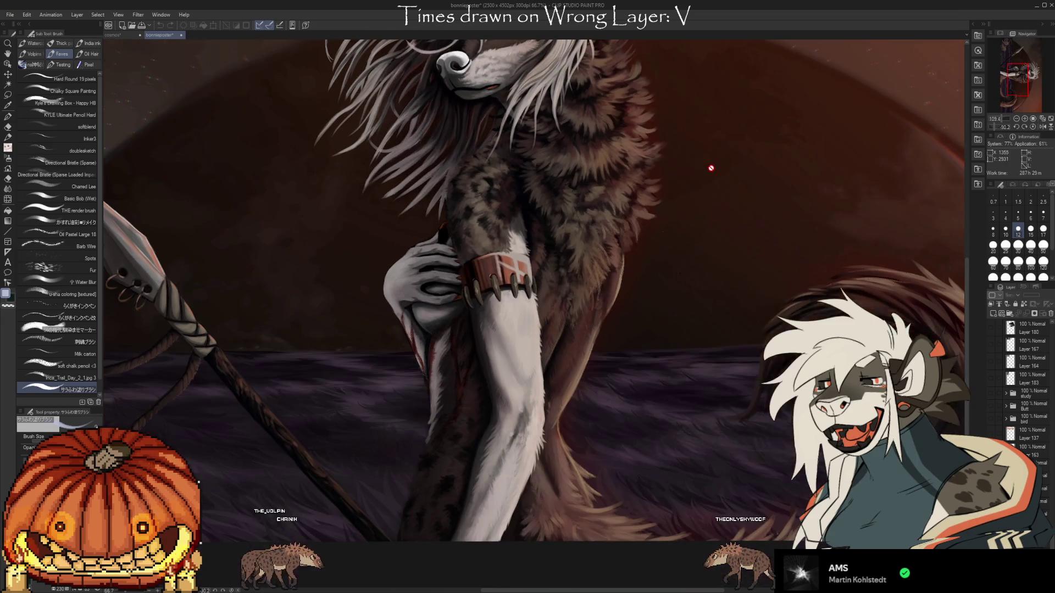
pyautogui.scroll(6, 530, 385)
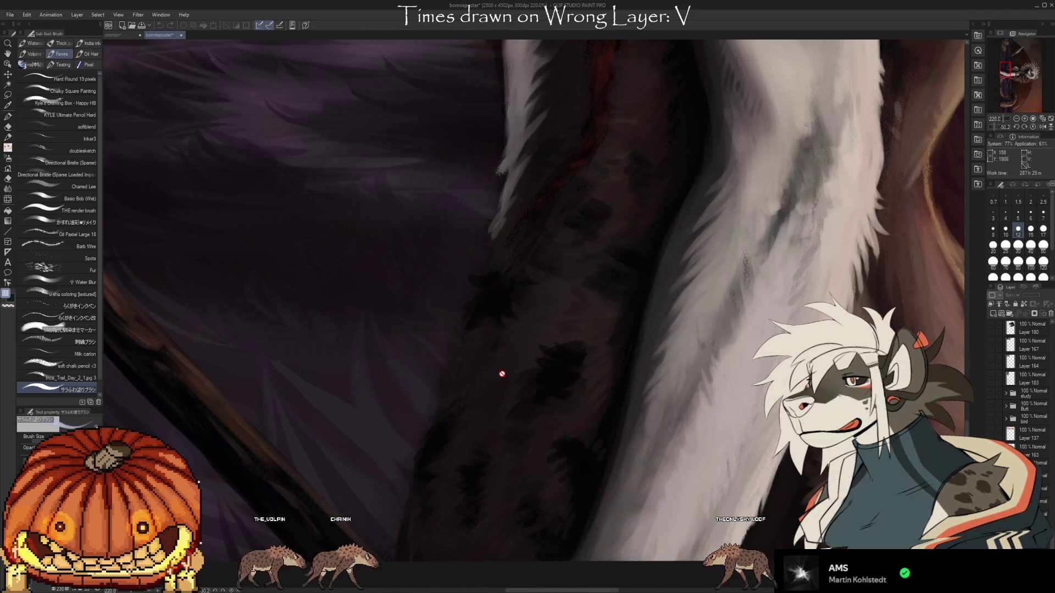
pyautogui.scroll(-6, 501, 373)
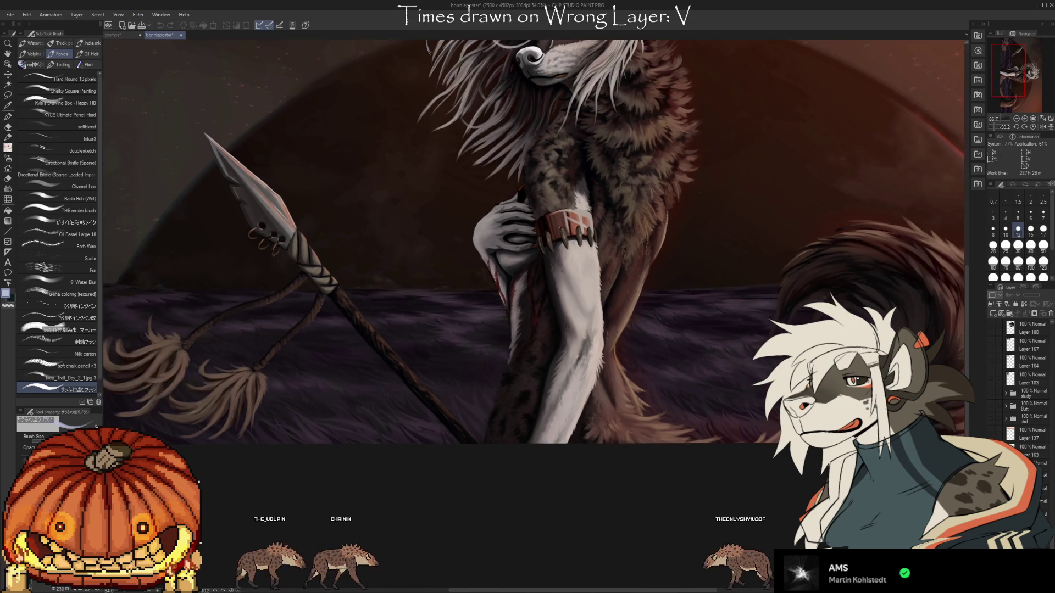
pyautogui.scroll(-2, 559, 88)
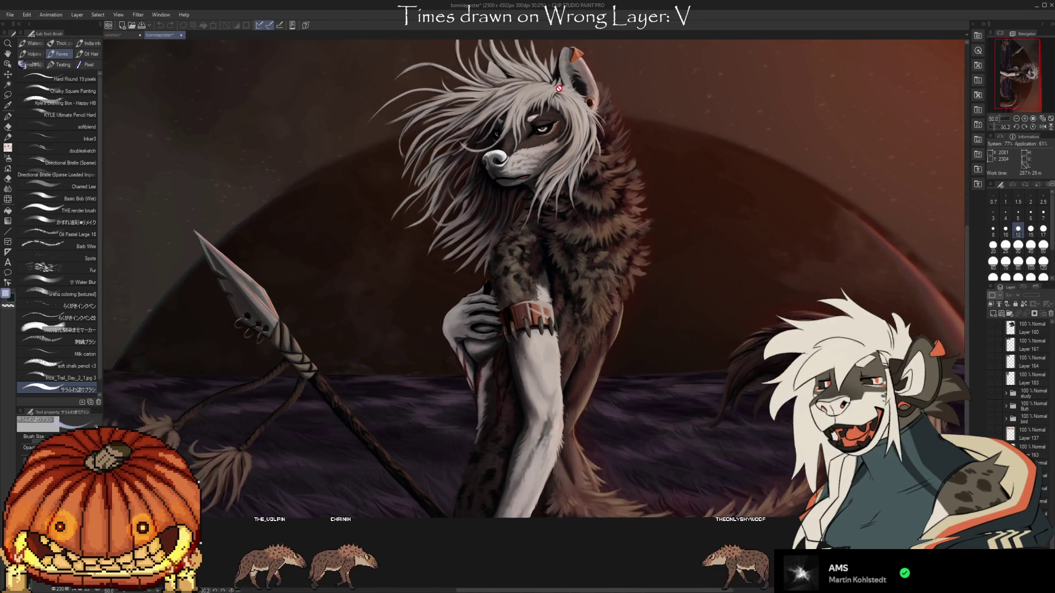
pyautogui.scroll(-2, 460, 198)
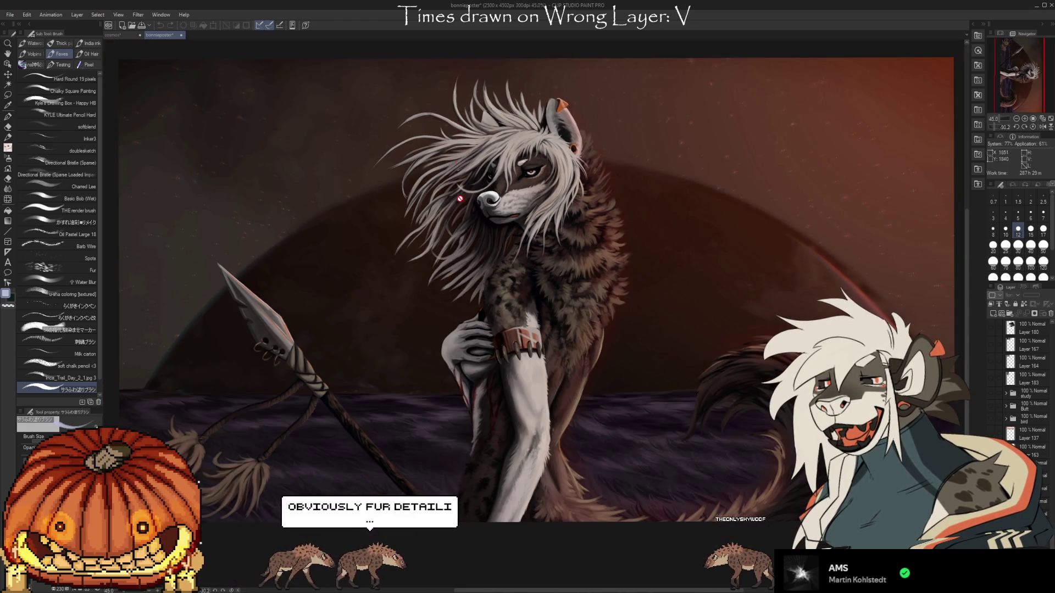
pyautogui.scroll(1, 568, 475)
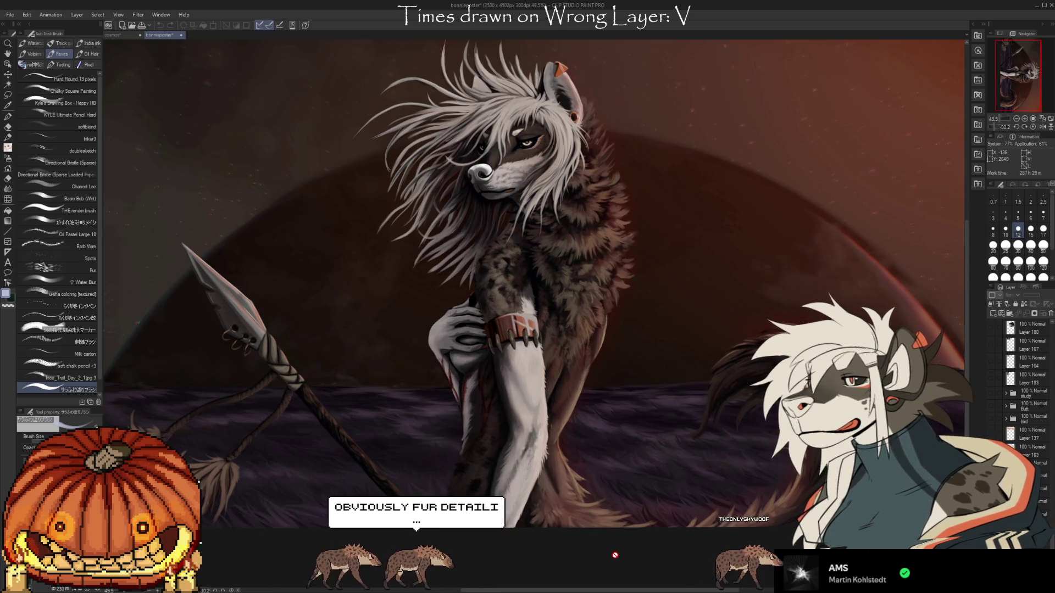
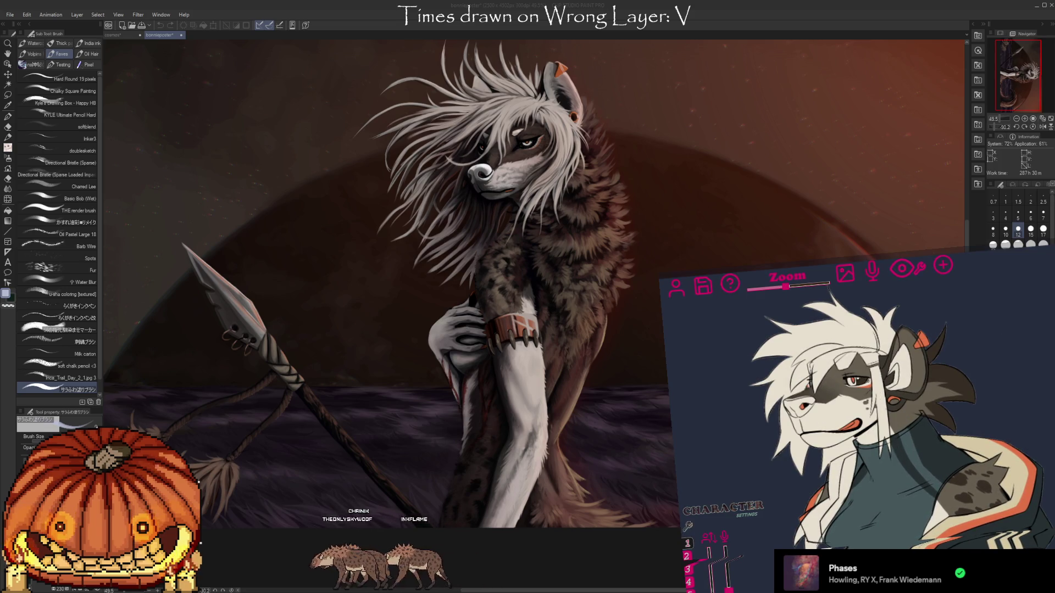
pyautogui.click(873, 270)
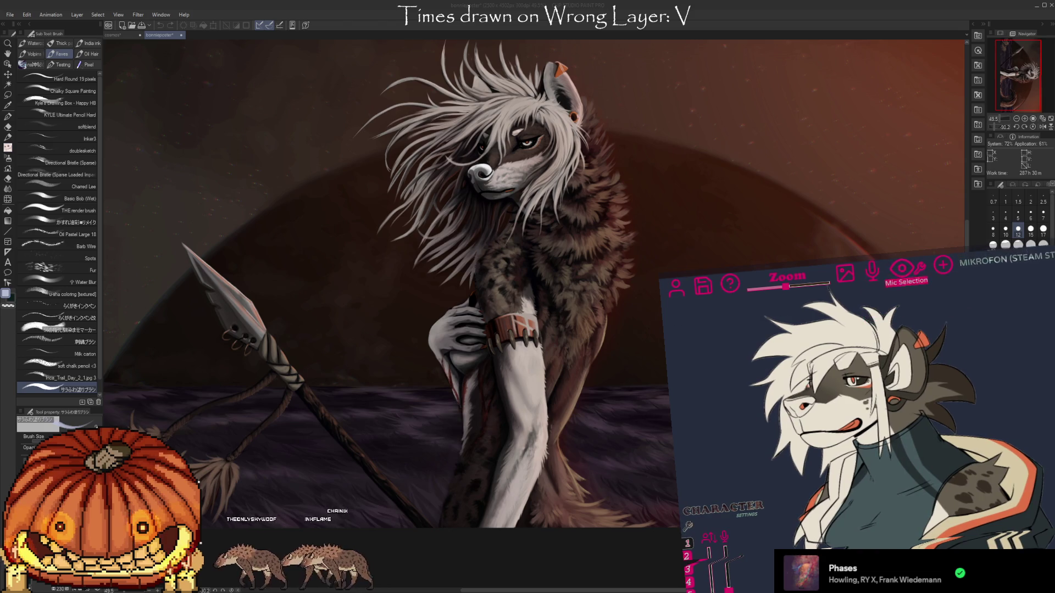